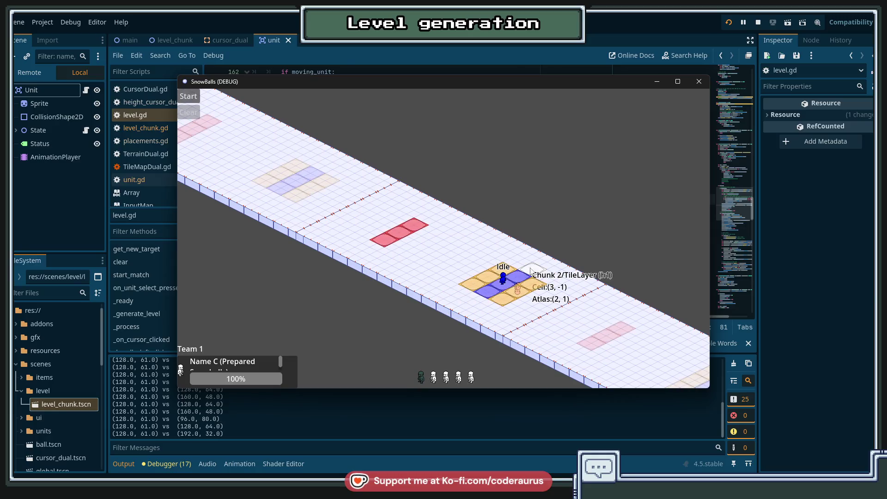
Place the second Team 1 unit, Name A (Sled), on a highlighted cell, move it, then return to the editor.
key("Left")
scroll(451, 287, "up", 3)
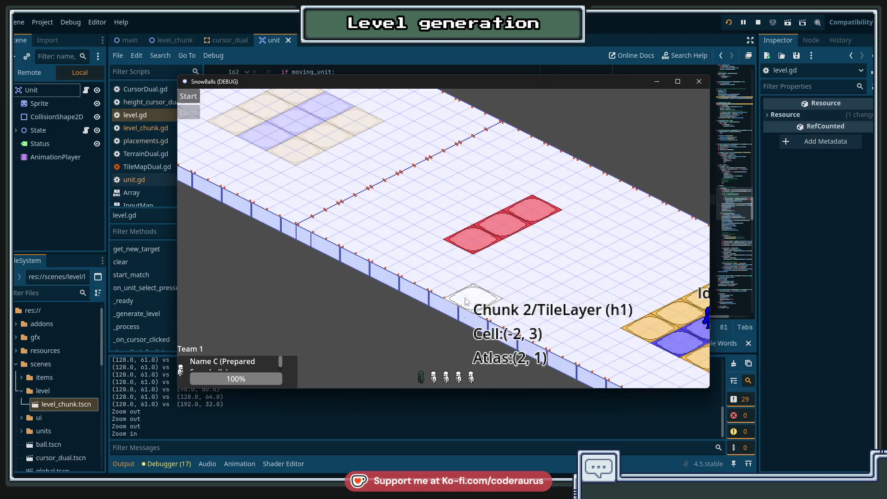
scroll(476, 296, "down", 3)
left_click(519, 287)
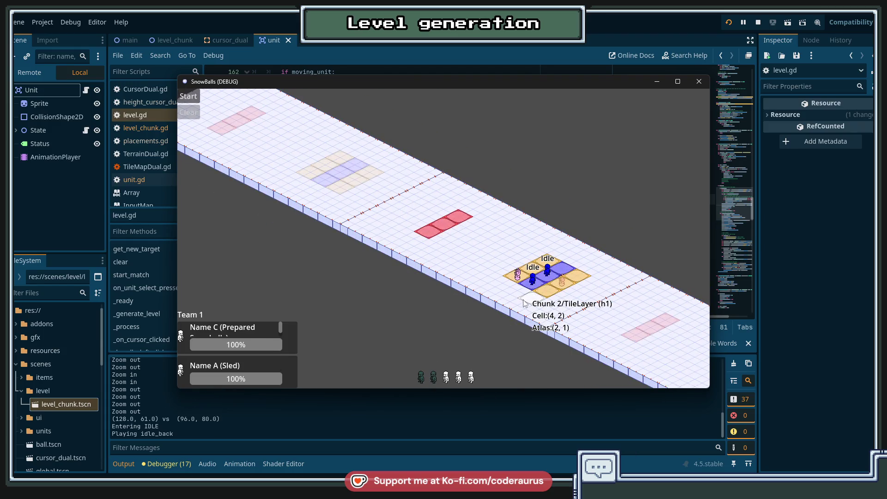
left_click(560, 272)
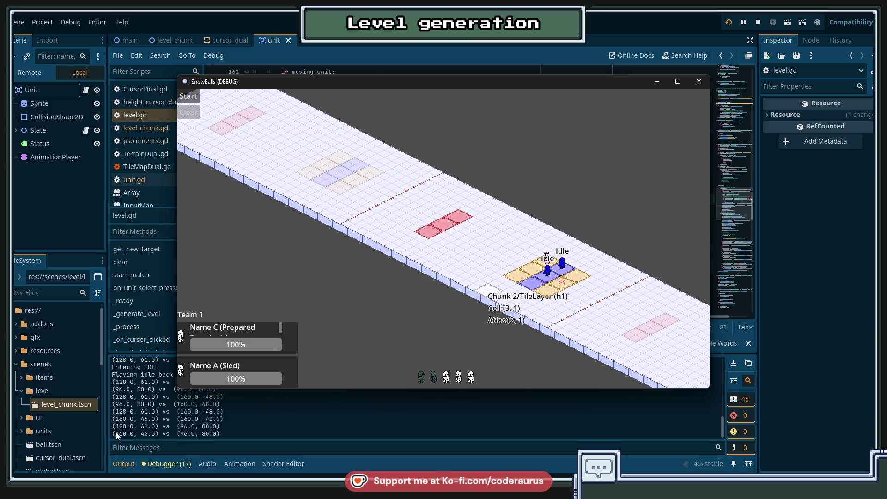
left_click_drag(112, 436, 229, 437)
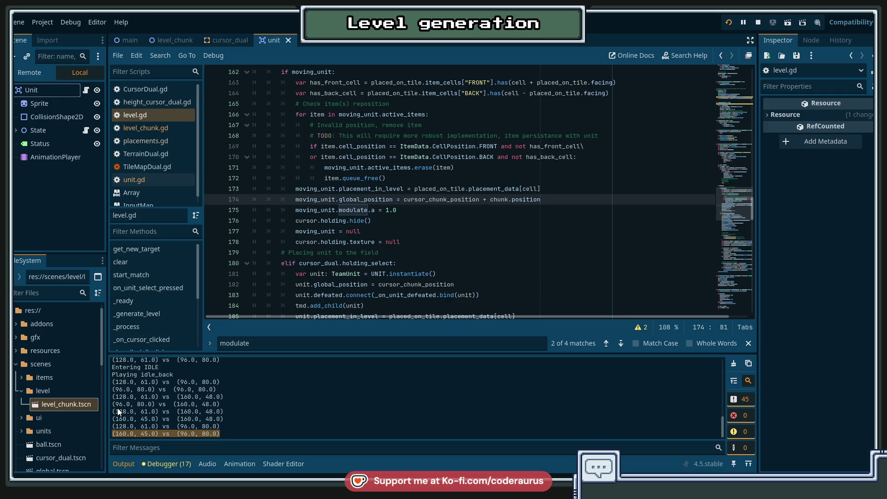
Stop the SnowBalls debug run from the editor's run toolbar, closing the game window.
left_click_drag(118, 411, 240, 411)
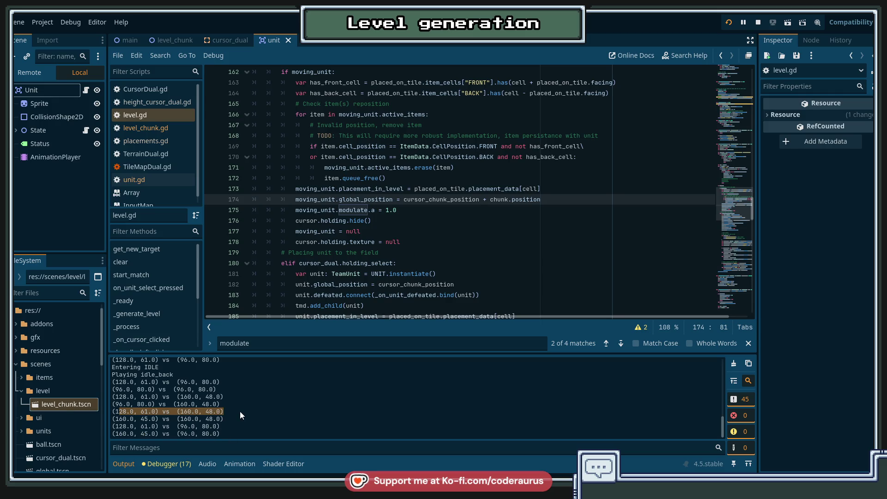
left_click(239, 411)
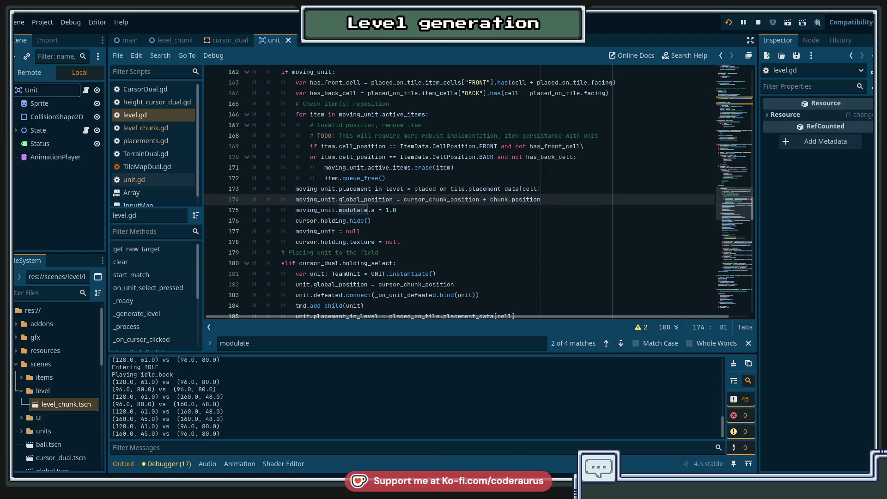
key("alt+Tab")
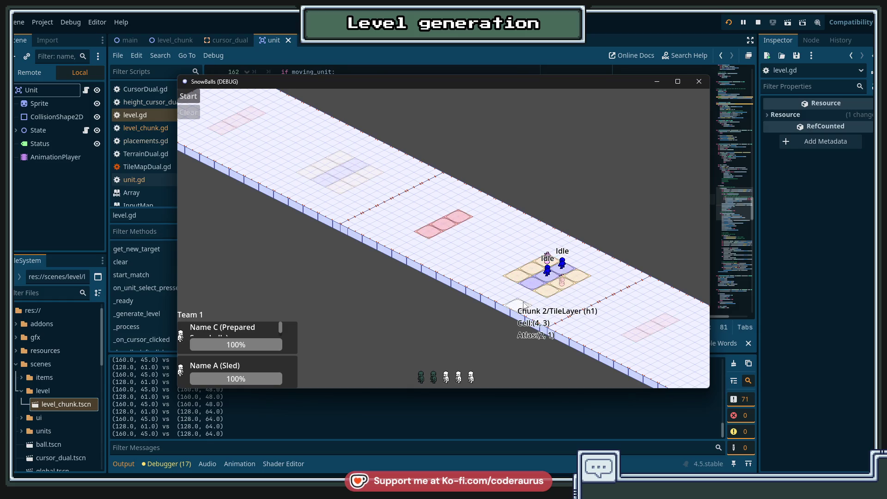
left_click(758, 22)
scroll(485, 166, "up", 1)
Review level.gd's Repositioning and Placing branches, including lines 176–177.
scroll(485, 166, "up", 4)
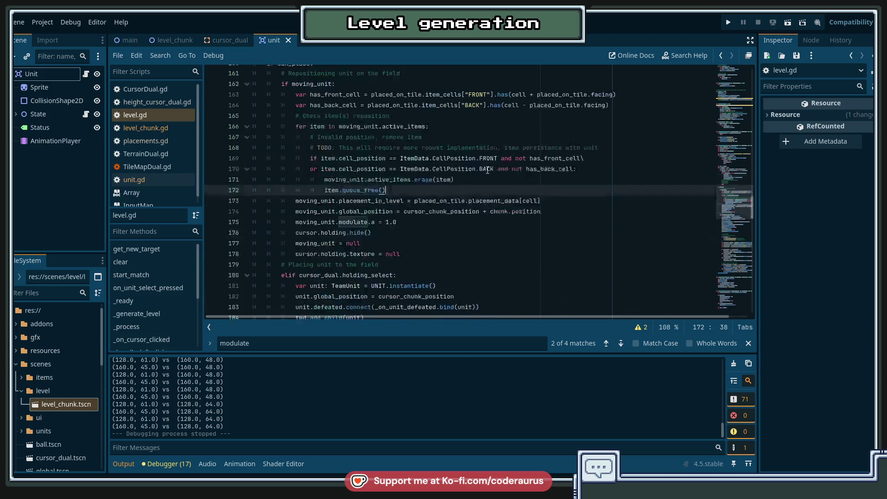
scroll(442, 225, "down", 10)
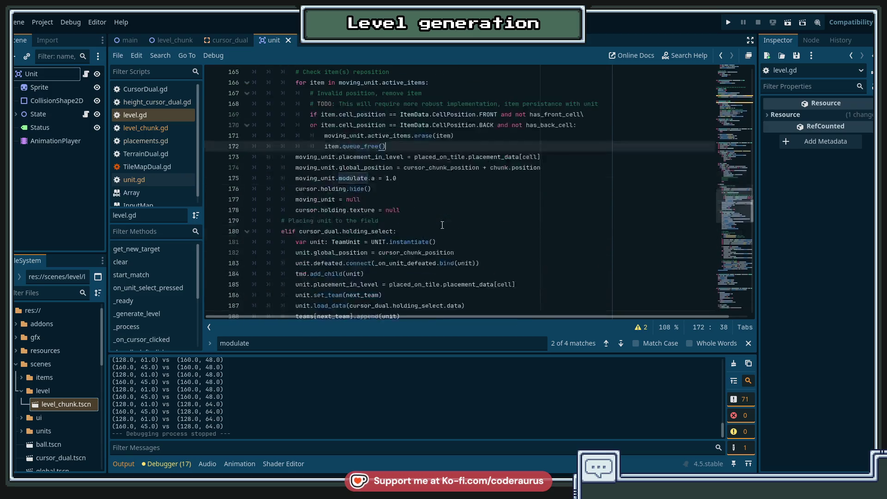
scroll(399, 198, "up", 7)
scroll(400, 198, "up", 2)
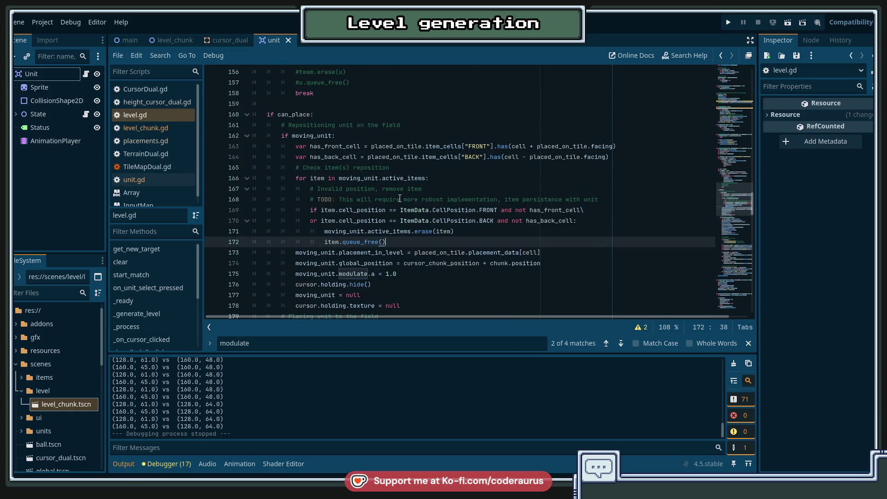
scroll(400, 198, "down", 1)
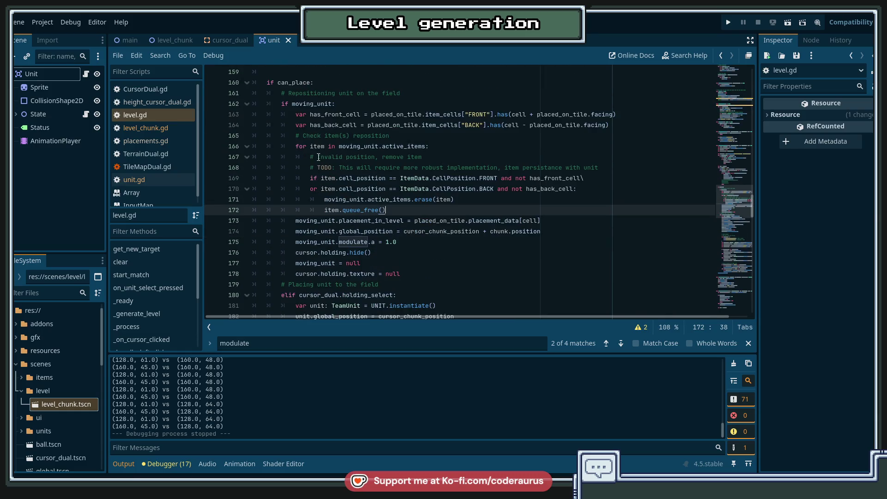
double_click(298, 96)
left_click(415, 266)
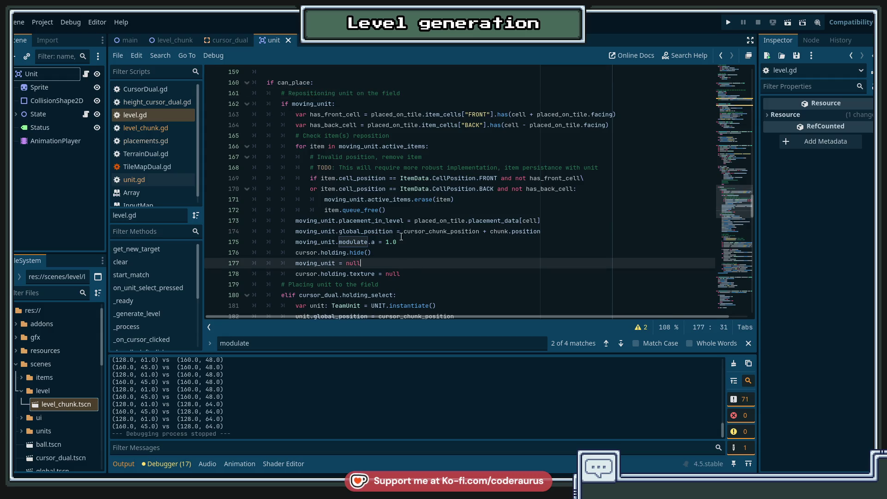
scroll(324, 186, "down", 4)
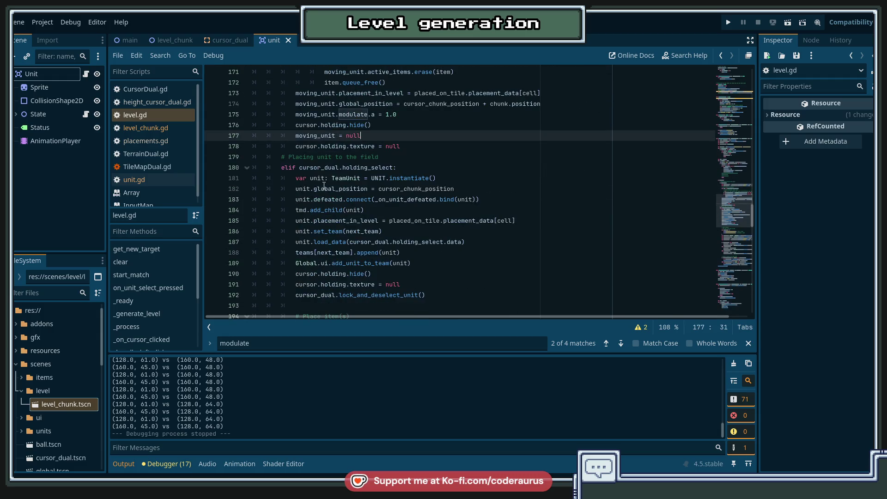
double_click(298, 157)
scroll(320, 212, "down", 2)
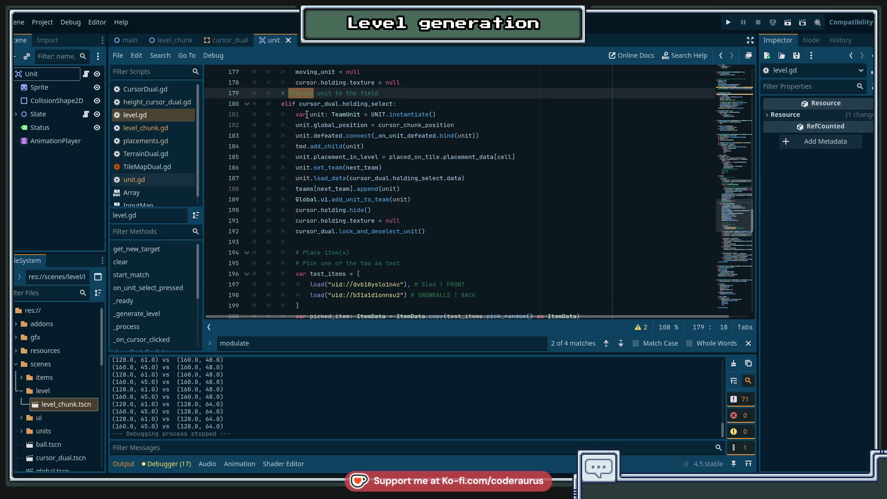
mouse_move(334, 233)
scroll(342, 218, "up", 4)
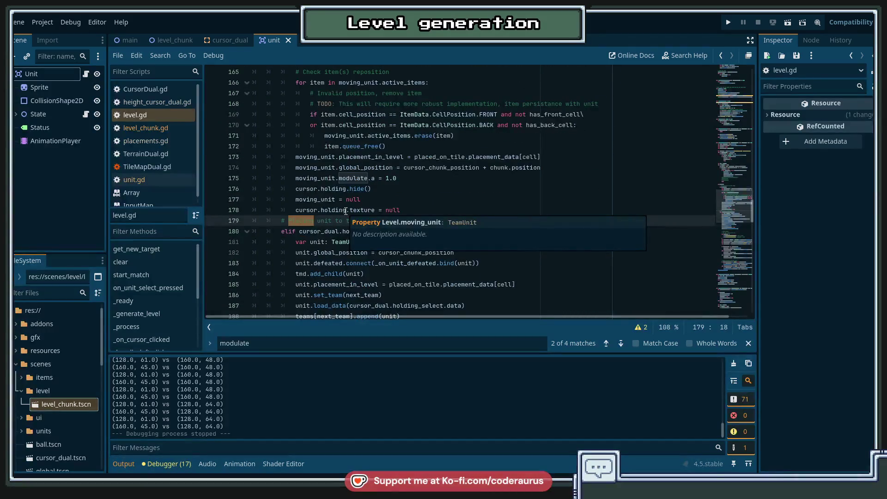
left_click(443, 191)
scroll(443, 193, "up", 1)
scroll(443, 193, "down", 1)
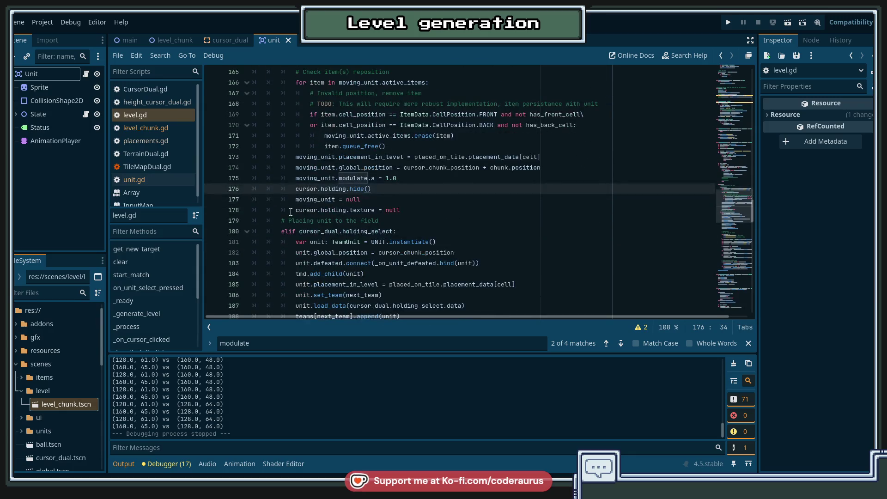
left_click_drag(296, 189, 396, 195)
left_click(396, 195)
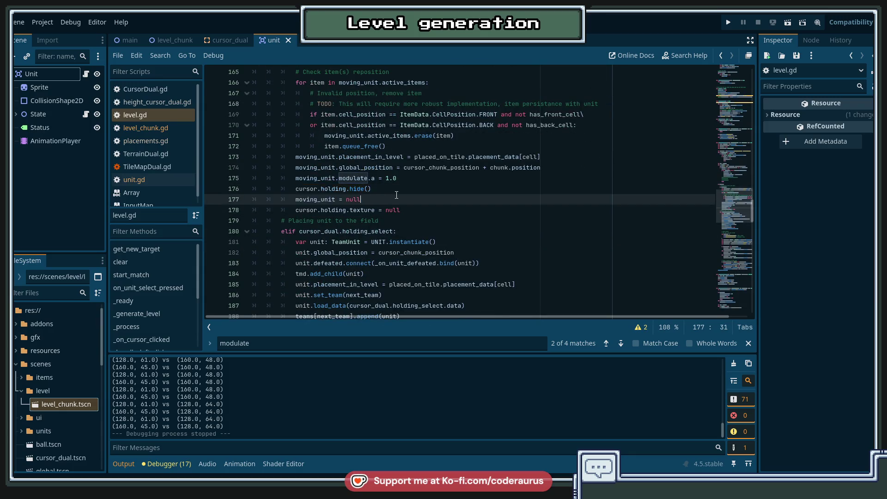
Inspect the cursor_dual.lock_and_deselect_unit() call around lines 191–192.
scroll(339, 249, "down", 3)
left_click_drag(297, 263, 444, 261)
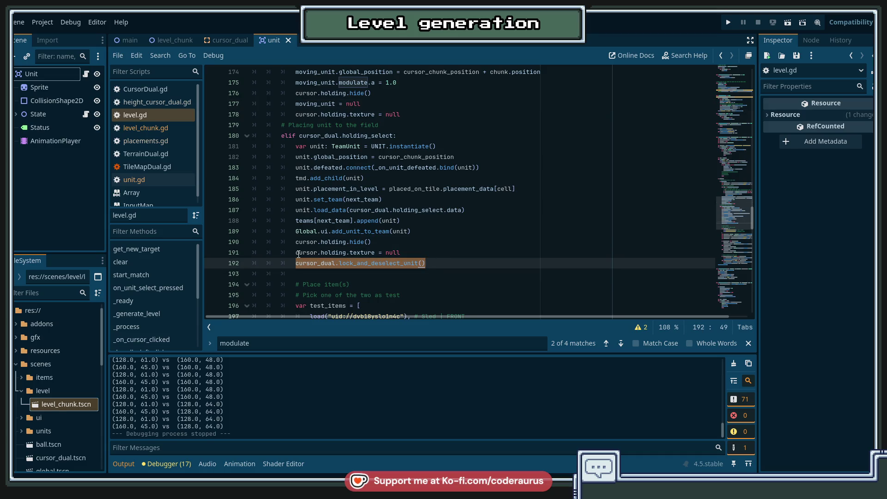
left_click_drag(296, 252, 400, 252)
left_click(400, 253)
left_click_drag(296, 242, 401, 252)
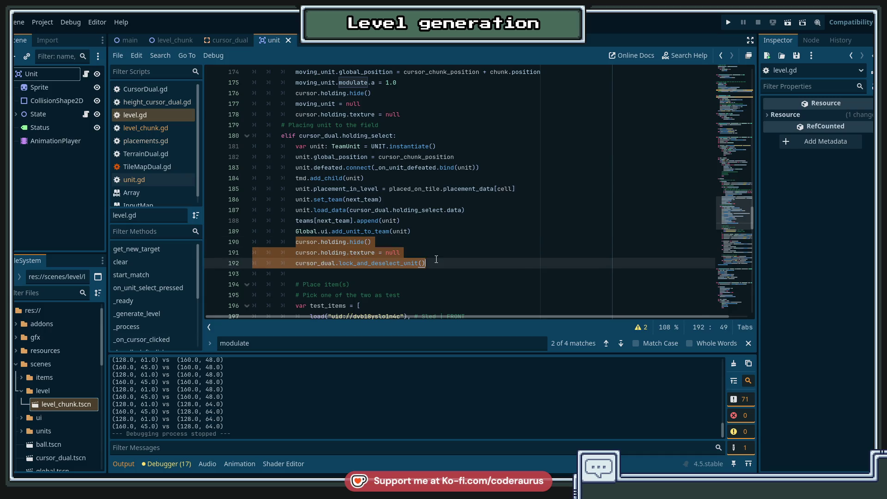
scroll(380, 152, "up", 2)
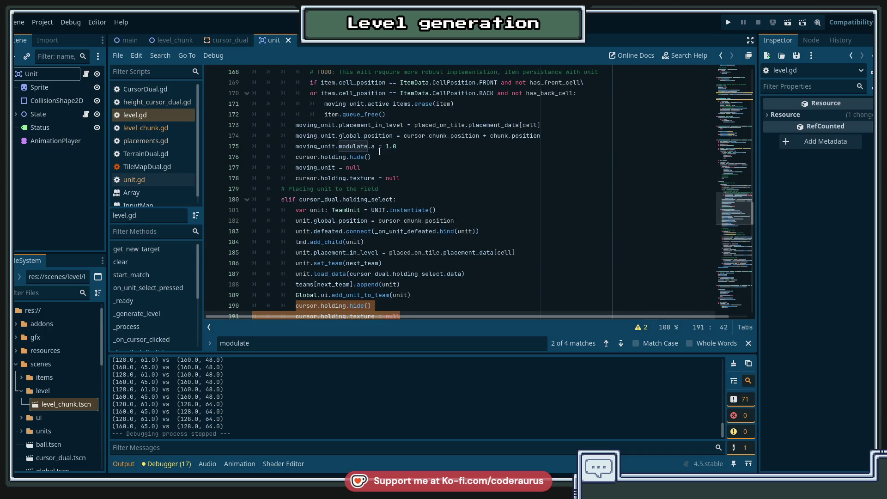
Move 'moving_unit = null' above cursor.holding.hide() with Alt+Up.
left_click(297, 167)
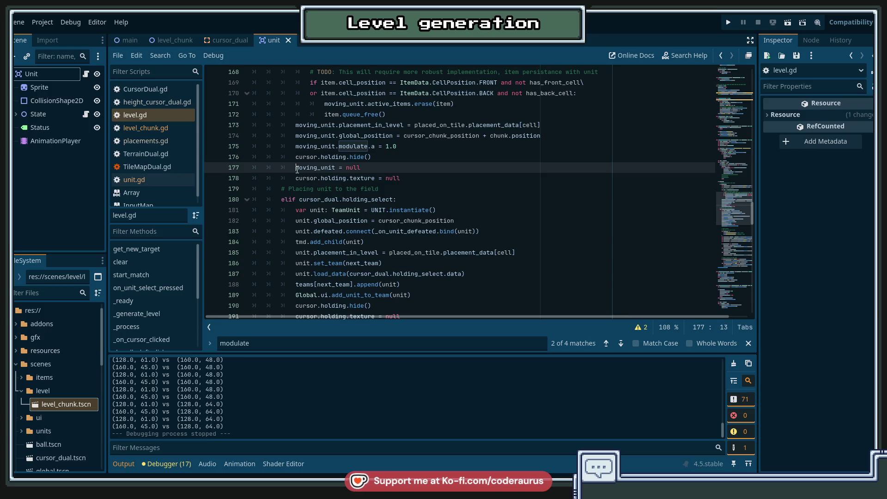
key("alt+Up")
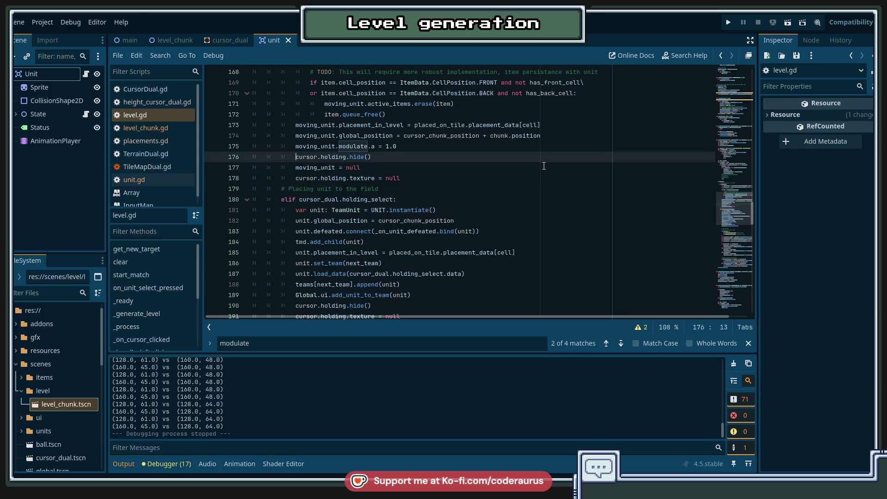
key("Down")
key("Up")
key("Up")
key("Up")
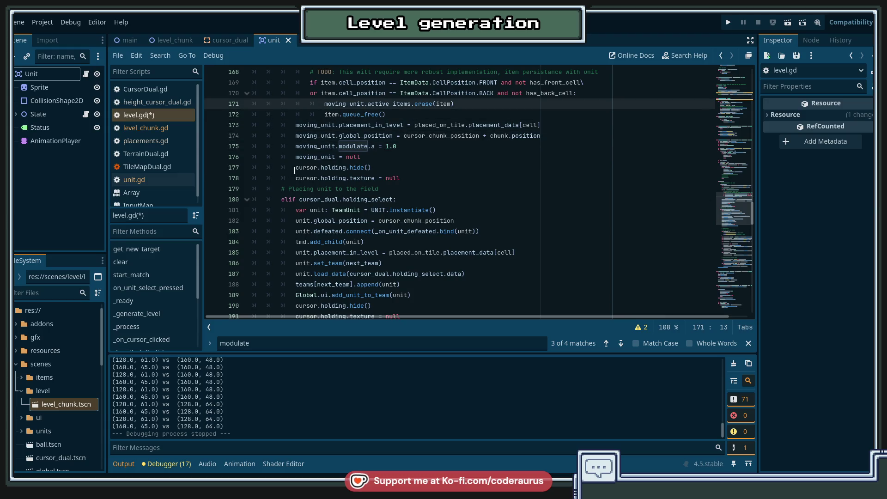
key("Down")
key("Down")
key("Down")
Copy line 192's lock_and_deselect_unit() call, paste it after line 178, and save level.gd.
scroll(429, 178, "down", 2)
scroll(430, 178, "down", 2)
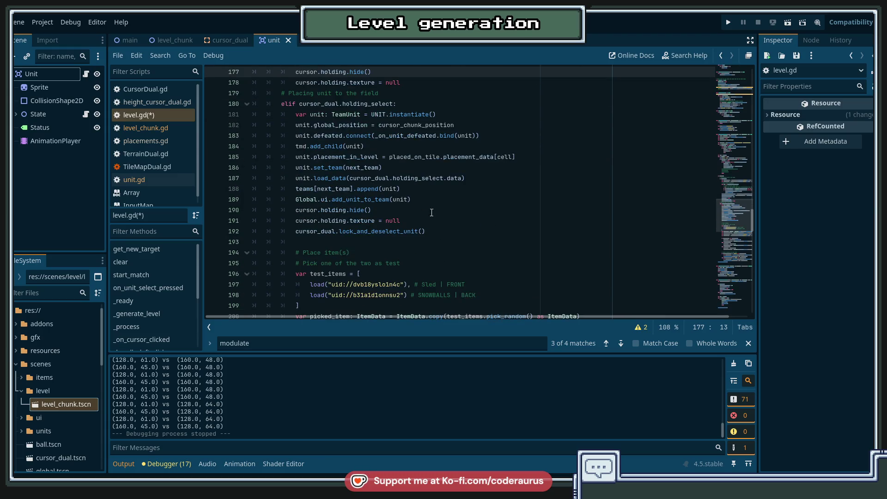
left_click(444, 231)
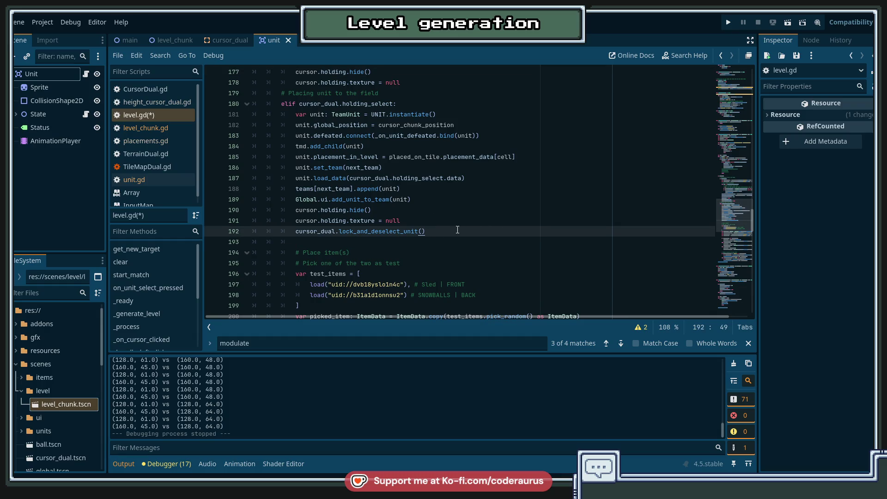
key("shift+Home")
key("ctrl+c")
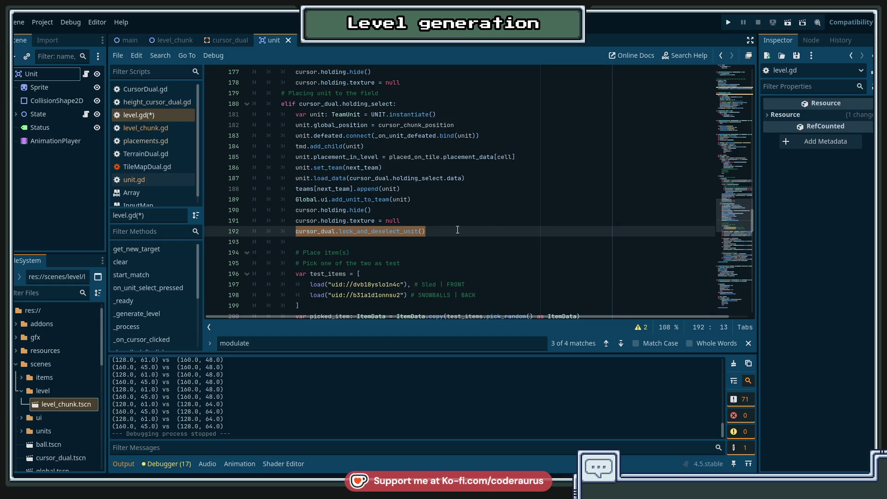
scroll(439, 194, "up", 2)
left_click(416, 146)
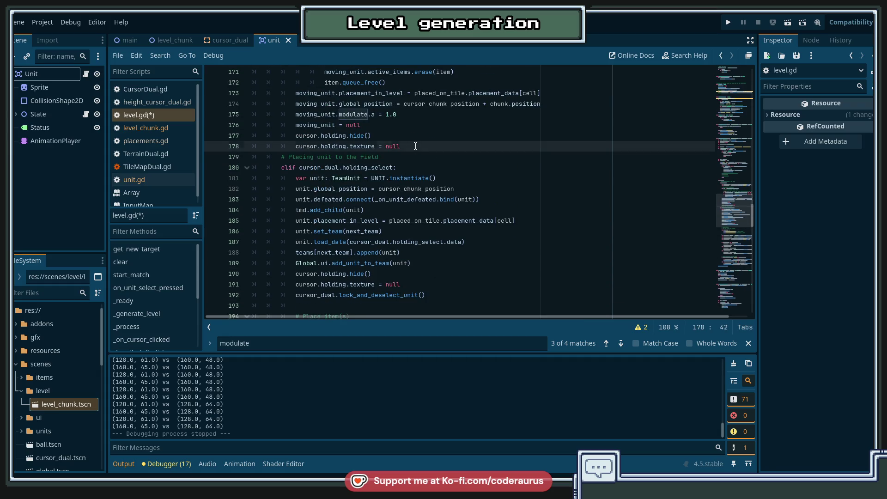
key("Return")
key("ctrl+v")
key("ctrl+s")
Look over level.gd's unit placement code and run the SnowBalls project with F5.
scroll(435, 212, "down", 1)
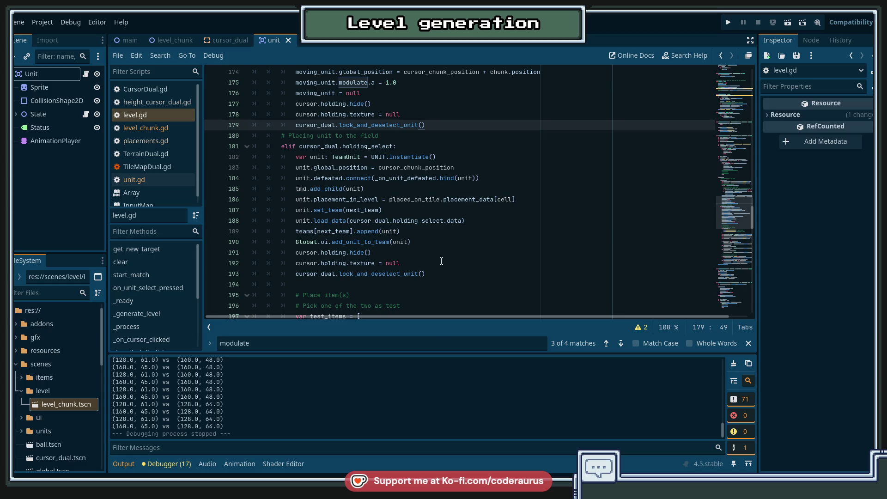
scroll(441, 259, "down", 2)
scroll(444, 250, "down", 3)
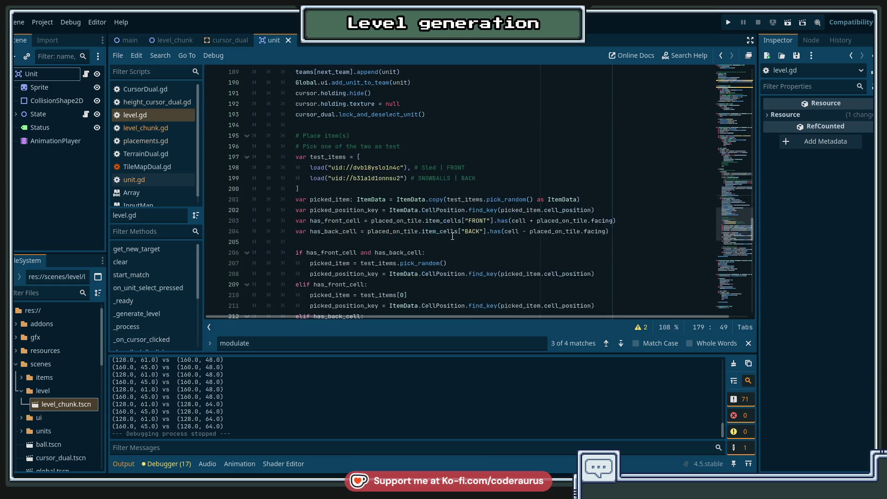
scroll(453, 231, "up", 6)
scroll(452, 231, "up", 2)
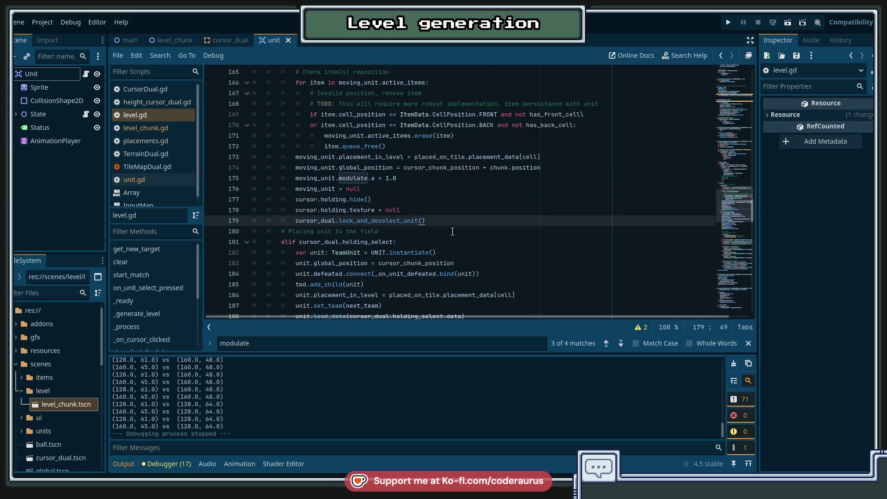
scroll(379, 158, "up", 2)
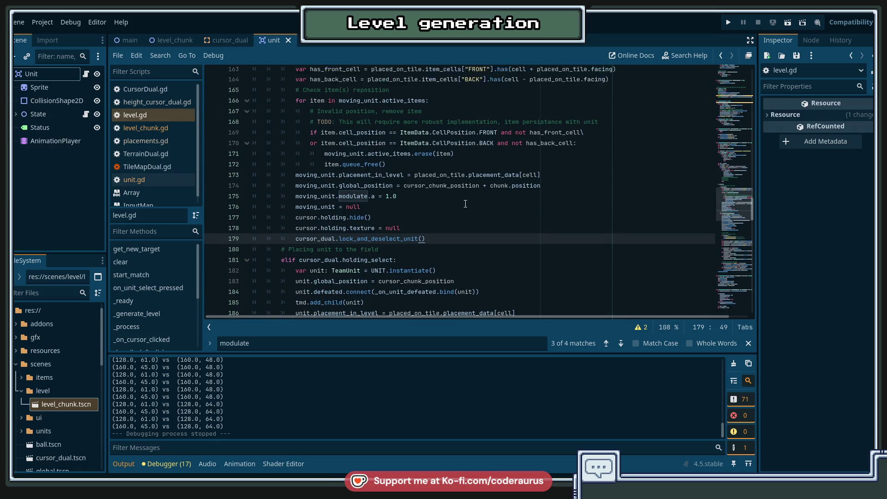
scroll(466, 203, "down", 6)
scroll(465, 204, "down", 5)
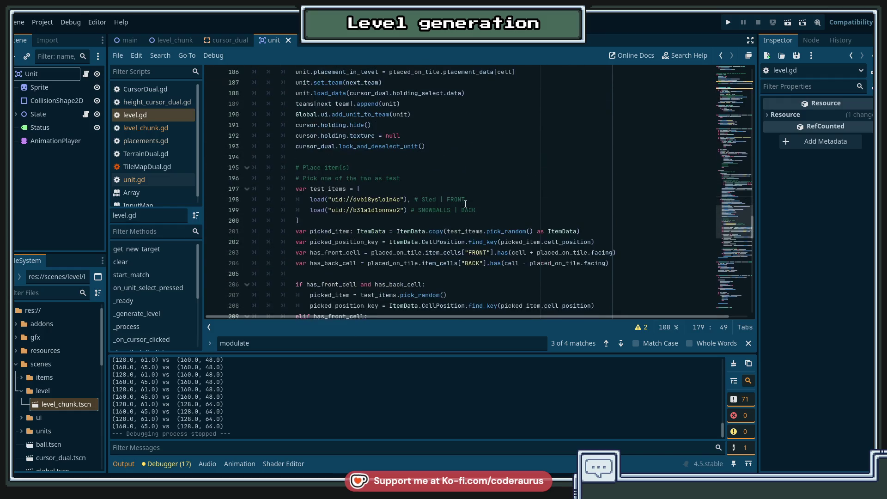
scroll(465, 203, "down", 1)
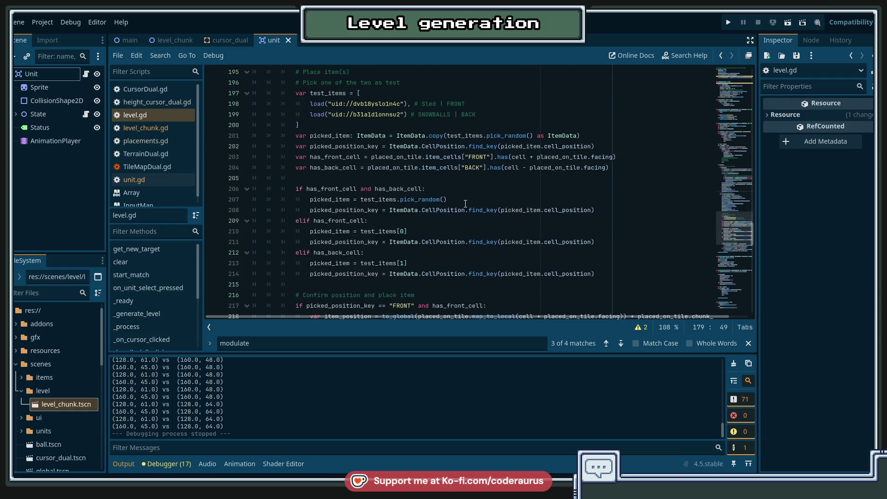
scroll(466, 204, "up", 8)
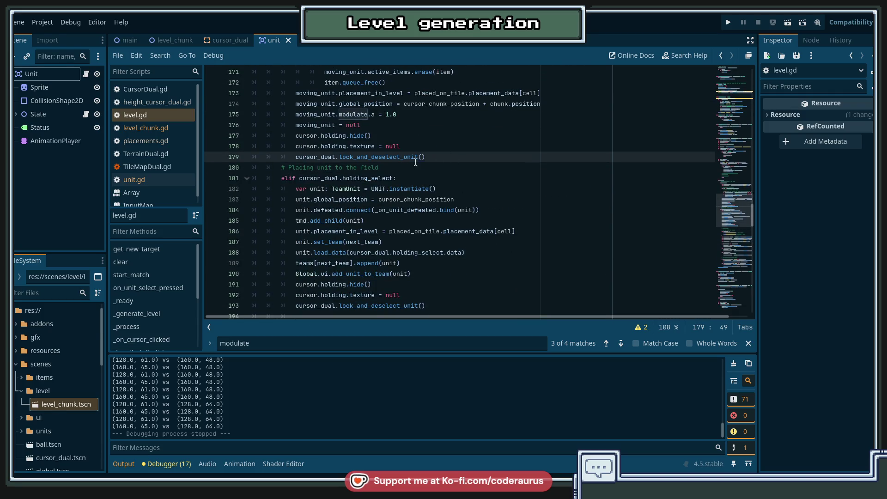
key("F5")
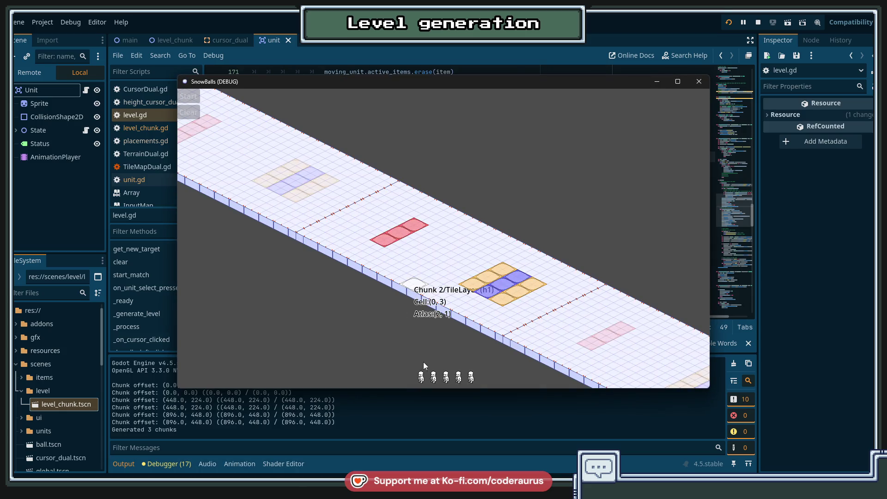
Place a unit on the orange tile cluster and click it again, triggering the Nil lock() error.
left_click(514, 280)
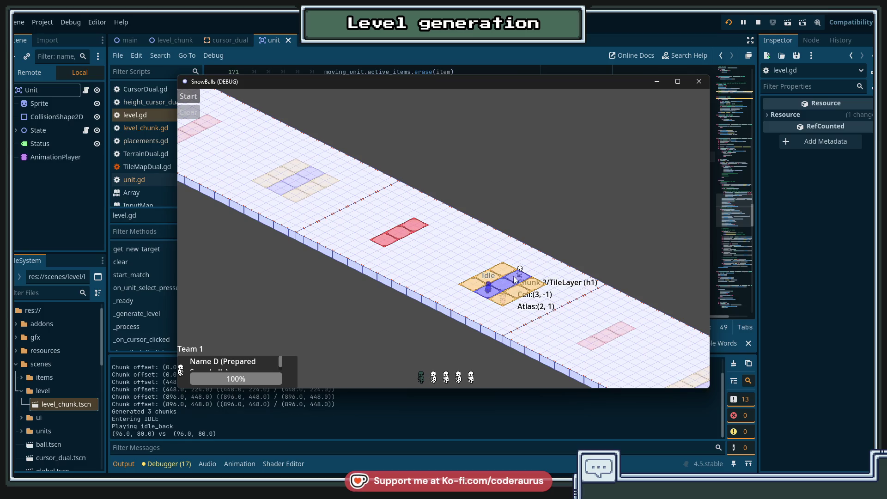
left_click(514, 280)
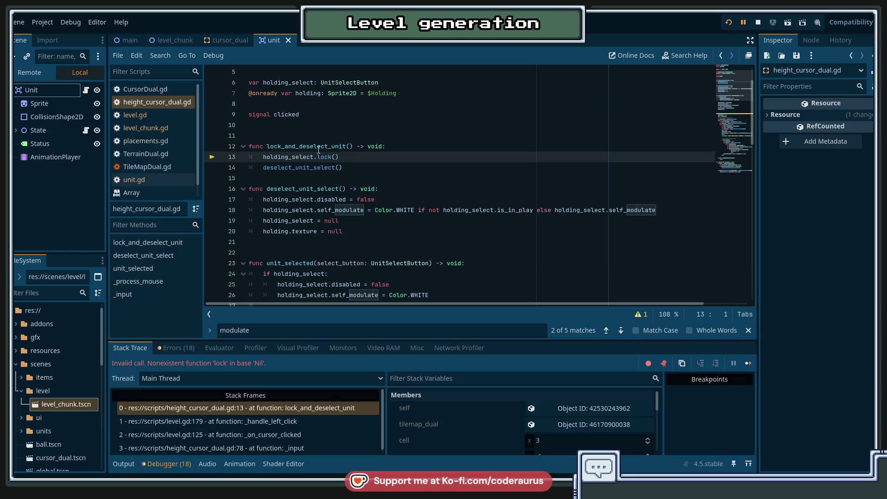
mouse_move(302, 157)
scroll(479, 176, "down", 3)
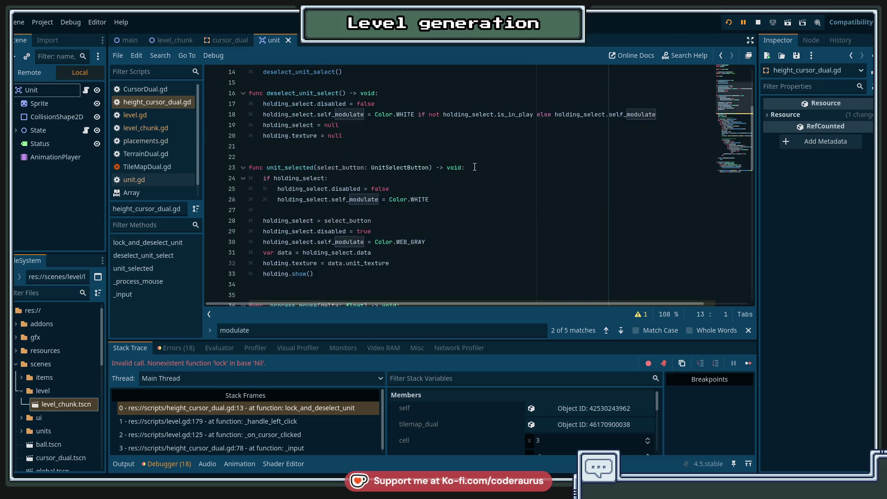
Stop the debug session and open level.gd from the script list.
left_click(757, 23)
left_click(142, 117)
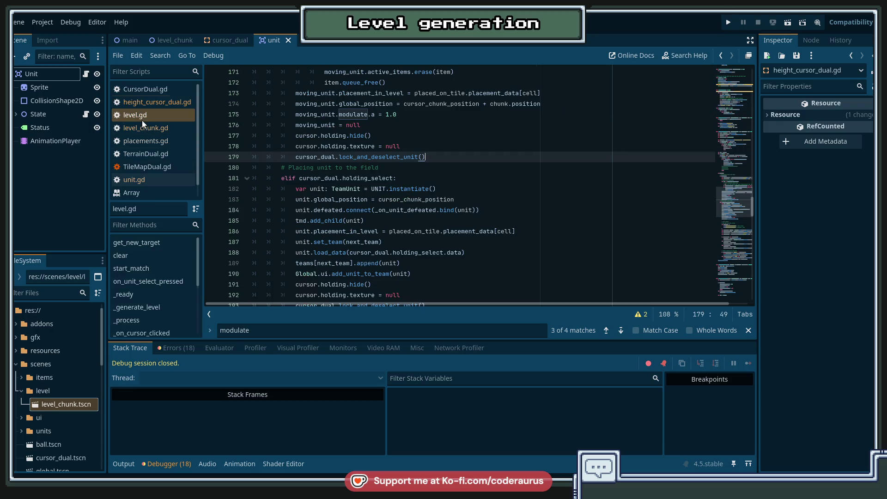
scroll(389, 189, "up", 2)
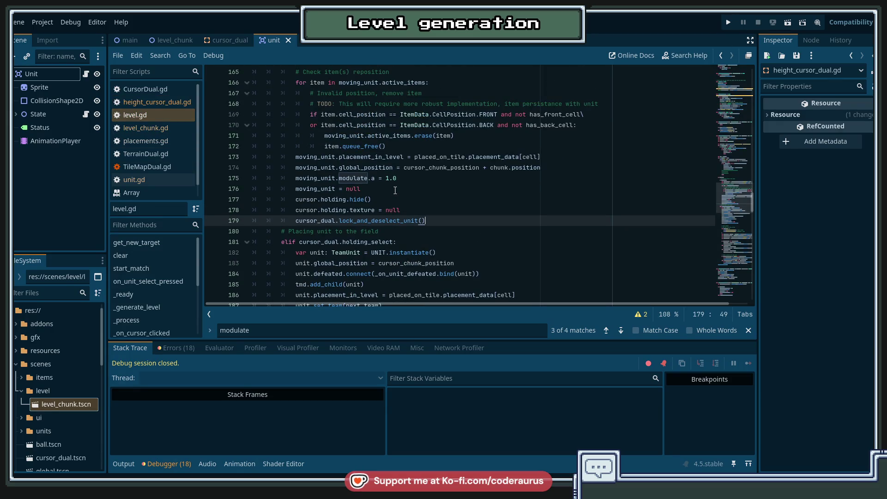
Inspect holding_select on line 181 and moving_unit on line 162 in level.gd.
double_click(375, 241)
scroll(447, 230, "up", 3)
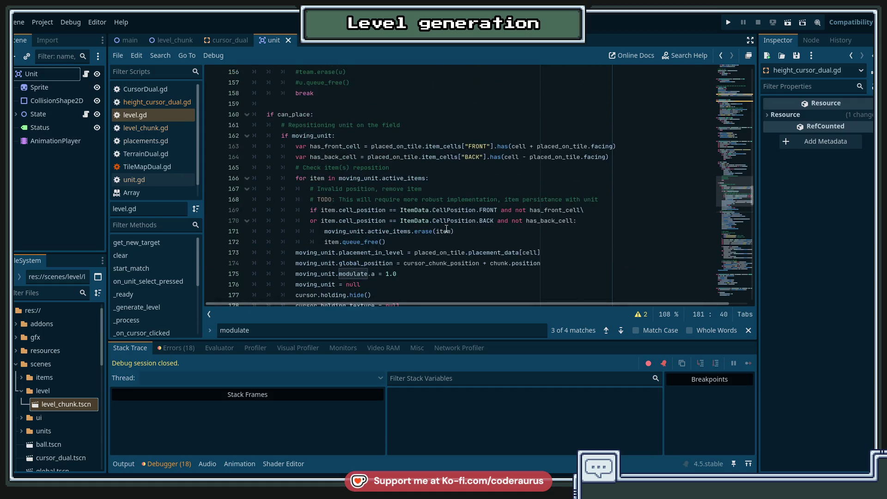
scroll(447, 230, "down", 1)
double_click(312, 104)
mouse_move(461, 221)
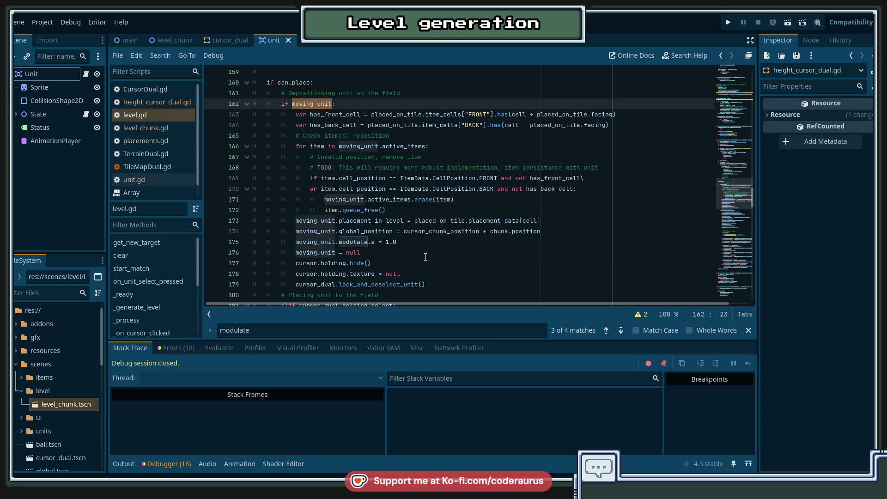
scroll(425, 257, "down", 12)
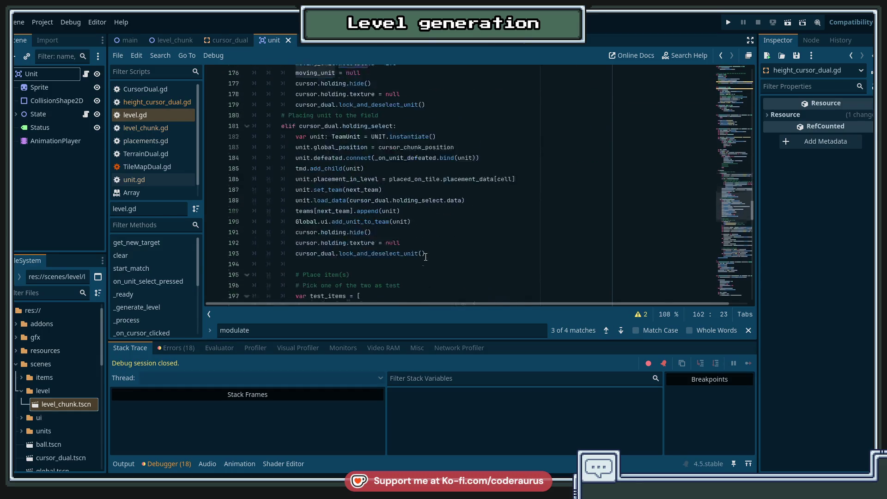
scroll(426, 249, "up", 10)
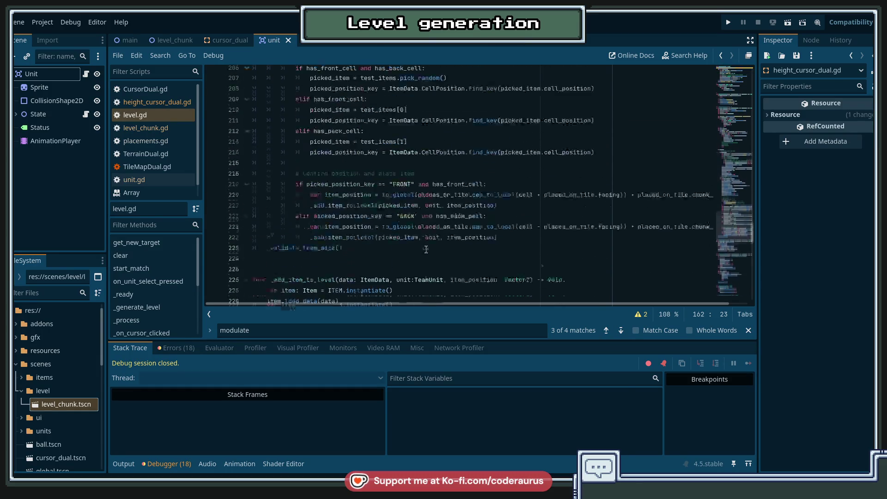
mouse_move(427, 250)
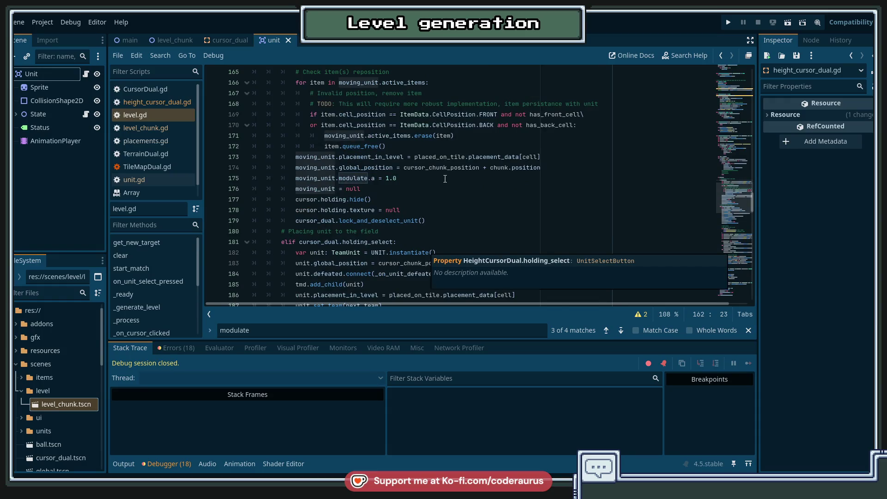
scroll(444, 179, "up", 3)
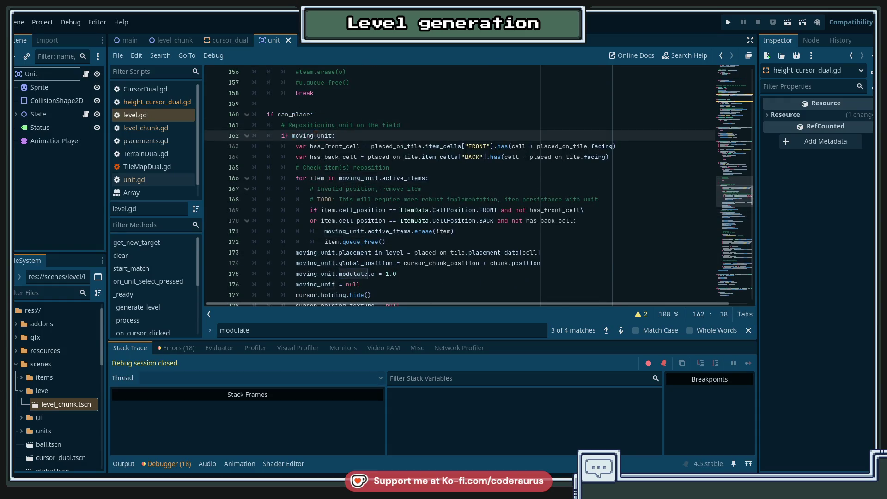
scroll(424, 131, "up", 5)
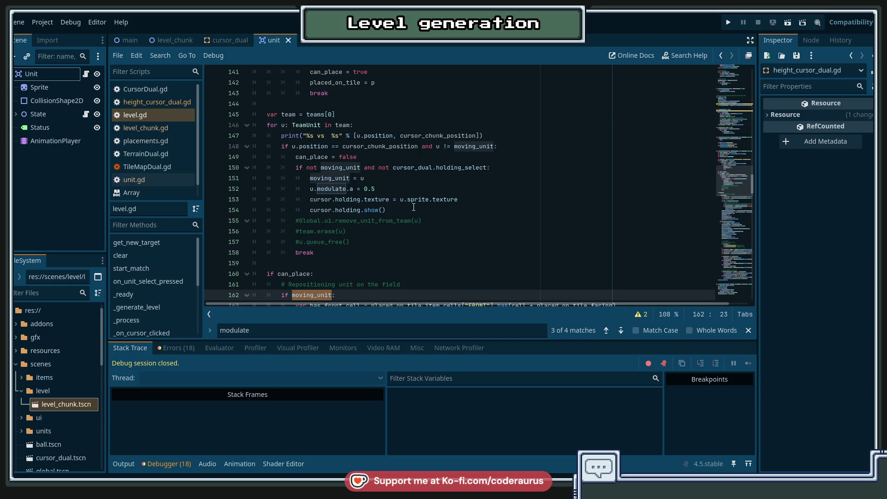
Start a new line after line 154, below cursor.holding.show().
left_click(439, 211)
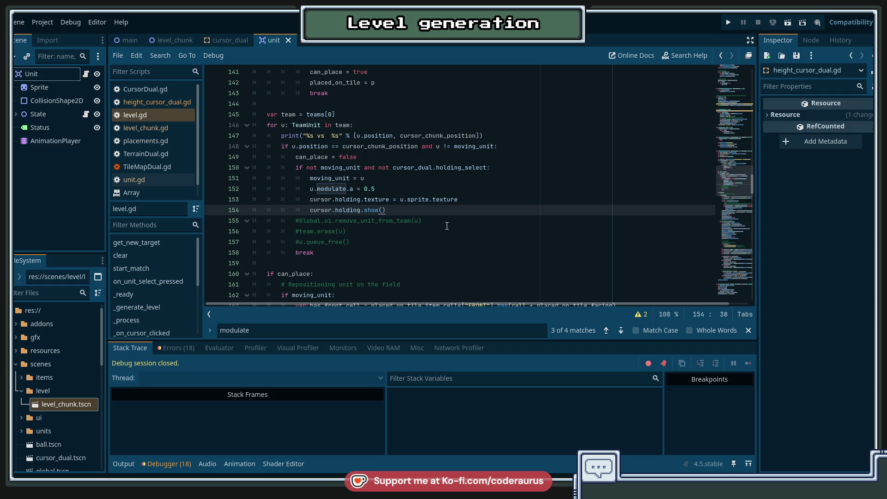
scroll(447, 226, "up", 2)
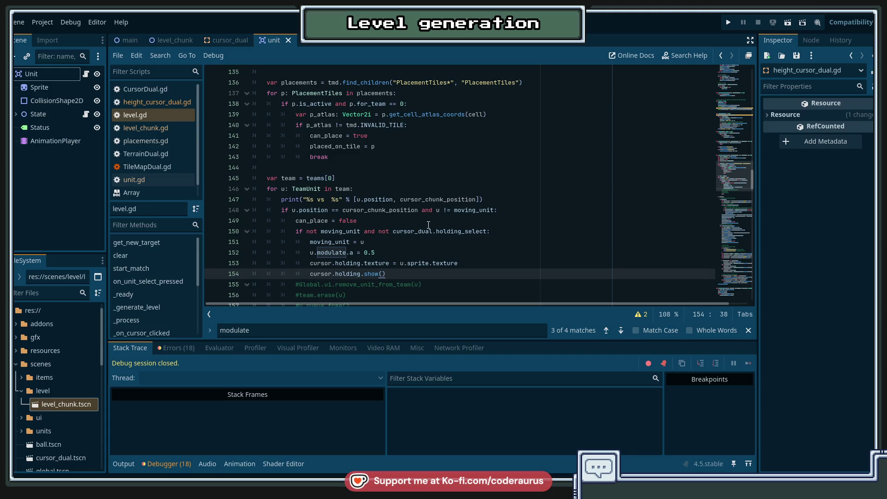
scroll(428, 231, "down", 1)
scroll(425, 237, "down", 1)
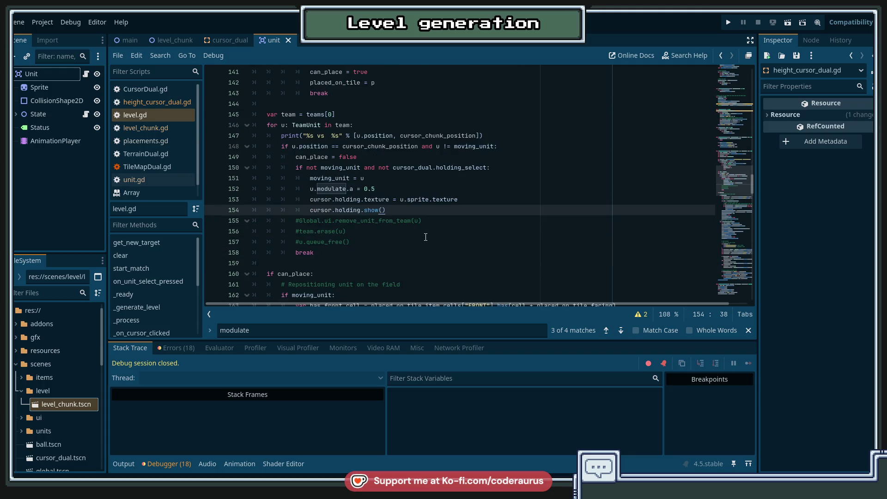
key("Return")
Add cursor_dual.unit_selected() on line 155 via autocomplete, then jump to its definition.
type("curs")
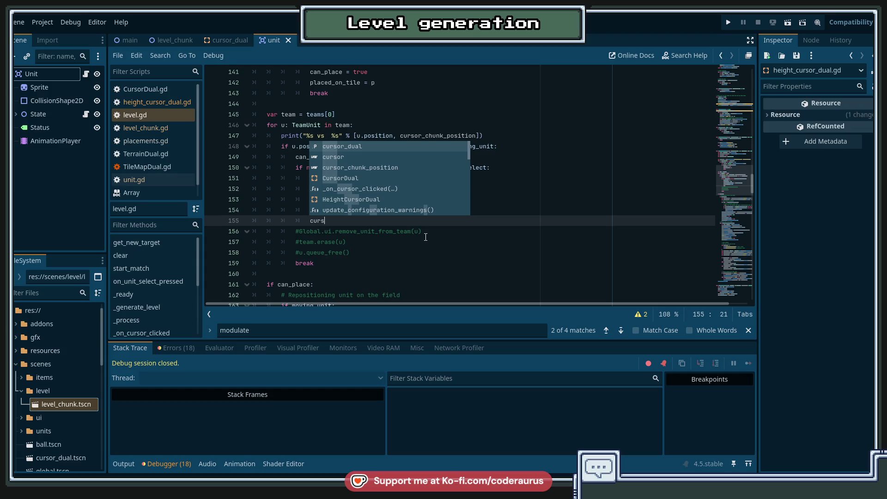
type("or_dual.sele")
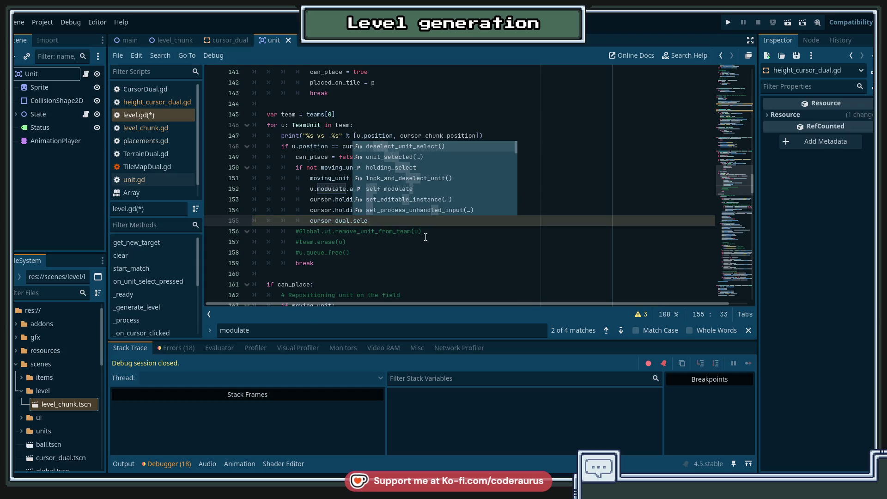
key("Down")
key("Return")
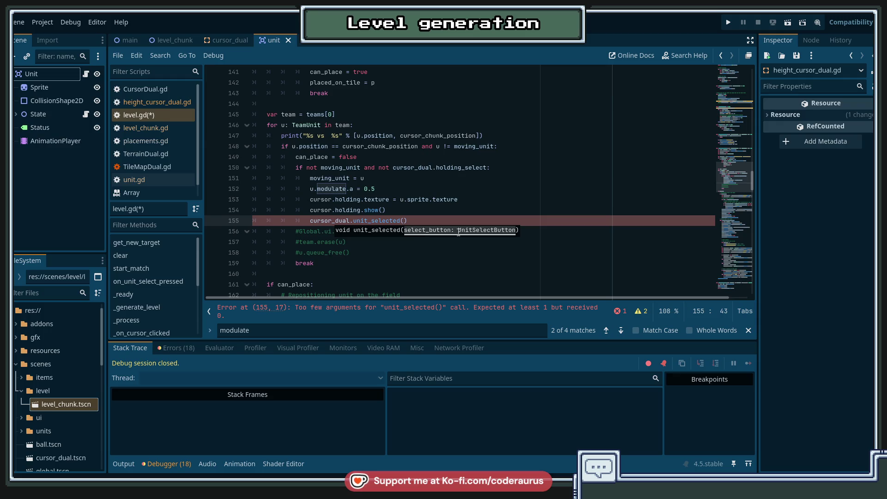
left_click(427, 220)
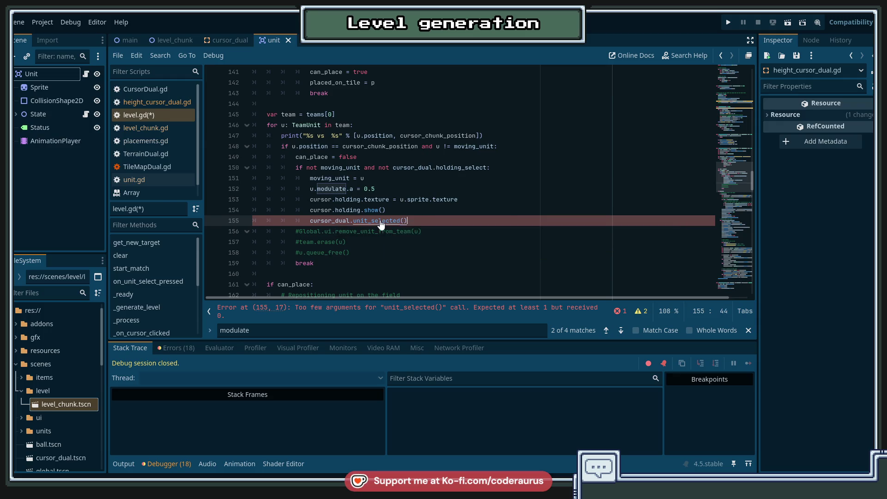
left_click(381, 221, "ctrl")
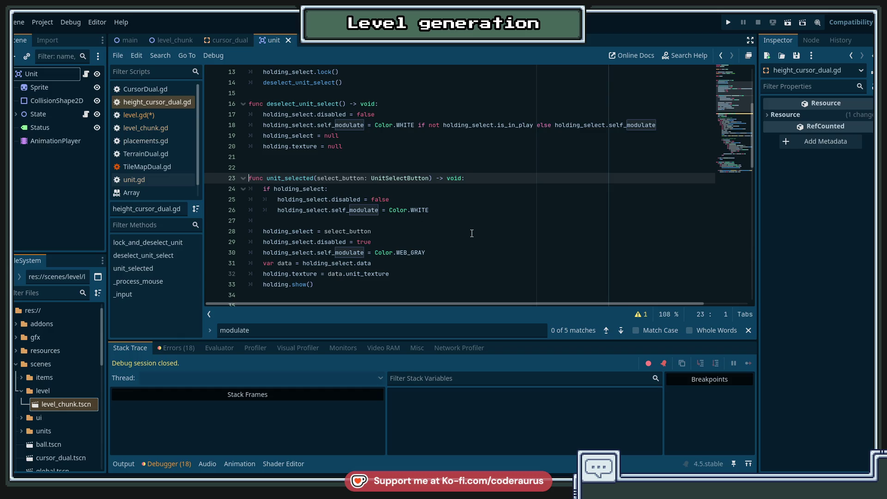
Check where select_button is used in height_cursor_dual.gd.
scroll(472, 233, "down", 3)
scroll(472, 234, "up", 1)
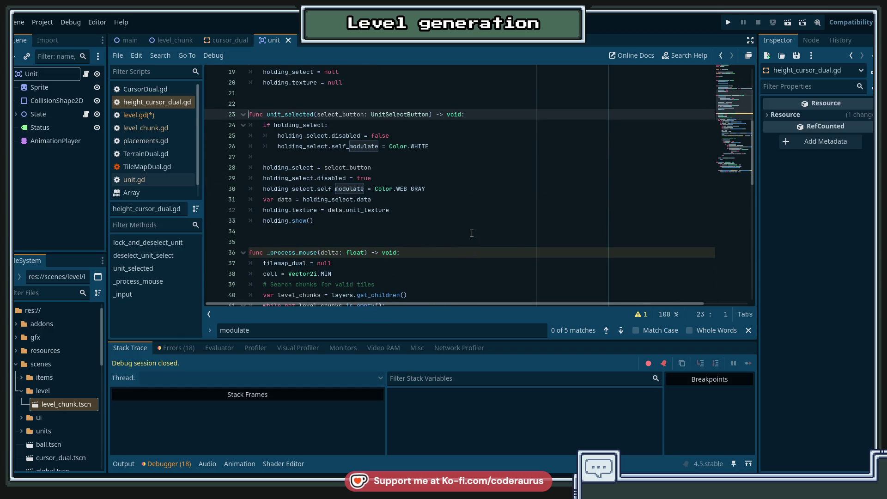
double_click(352, 114)
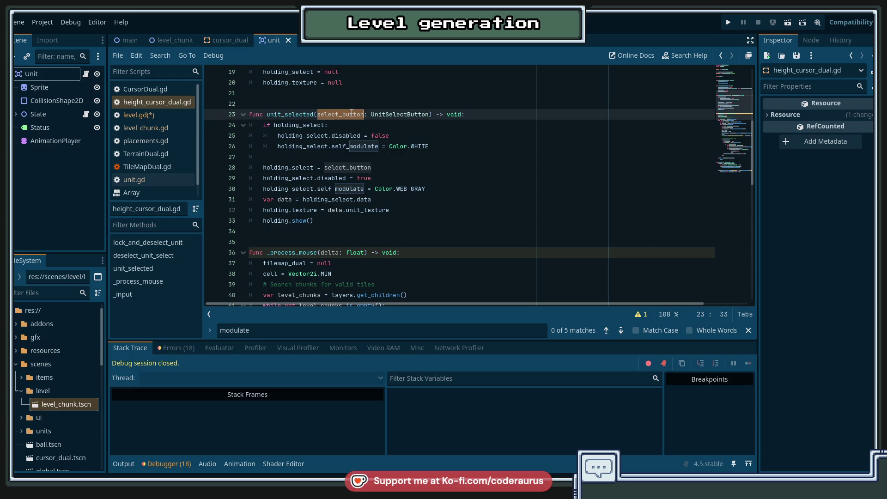
scroll(462, 258, "up", 2)
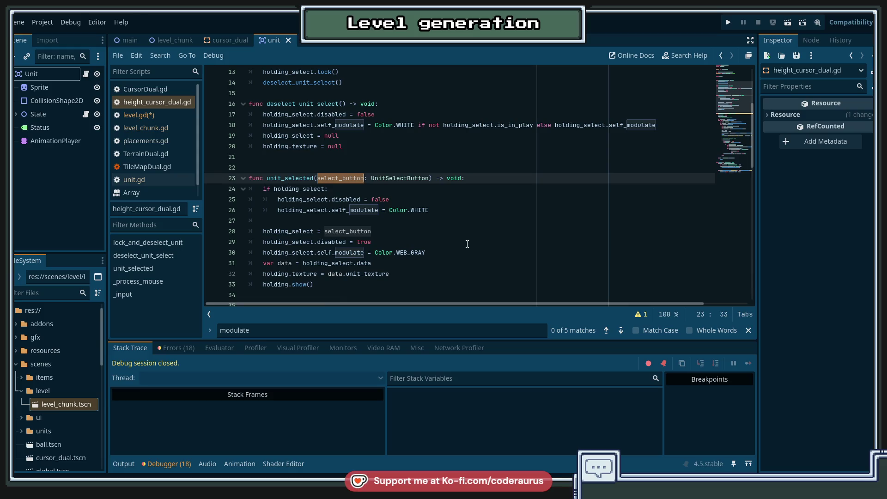
scroll(467, 243, "down", 3)
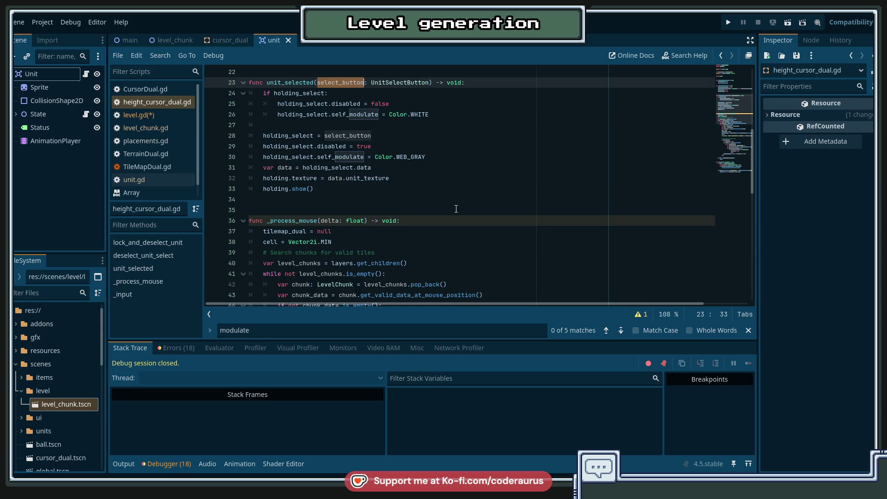
scroll(456, 209, "down", 1)
scroll(455, 209, "up", 5)
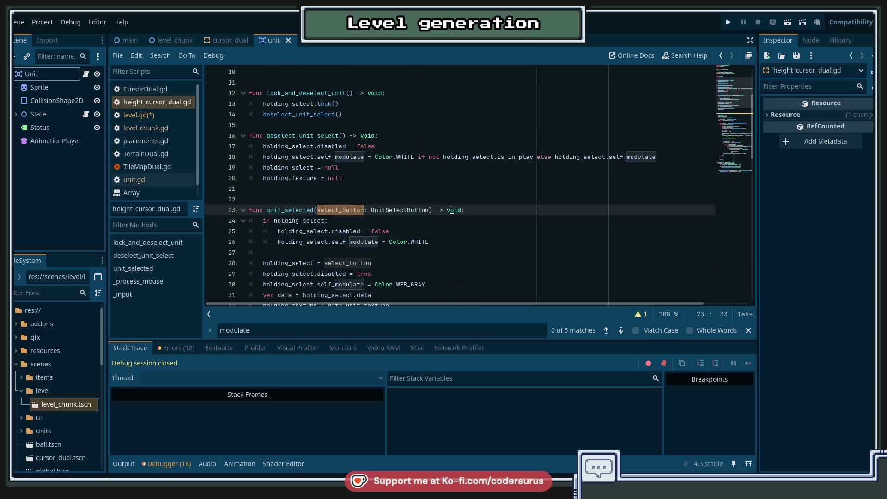
Examine holding_select and the unit_selected function, then bring up Quick Open Scene.
double_click(298, 216)
double_click(278, 209)
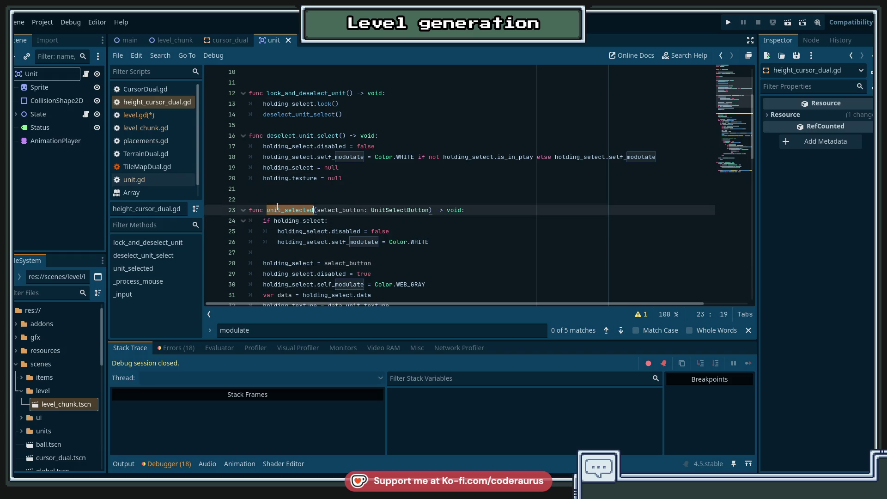
left_click(337, 189)
key("ctrl+shift+o")
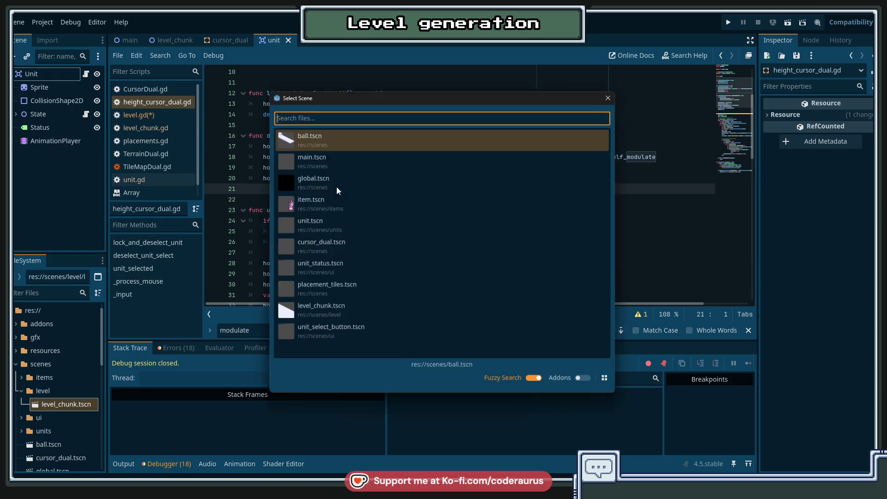
Dismiss the scene pickers and quick-open ui_manager.gd by typing 'uni'.
key("Escape")
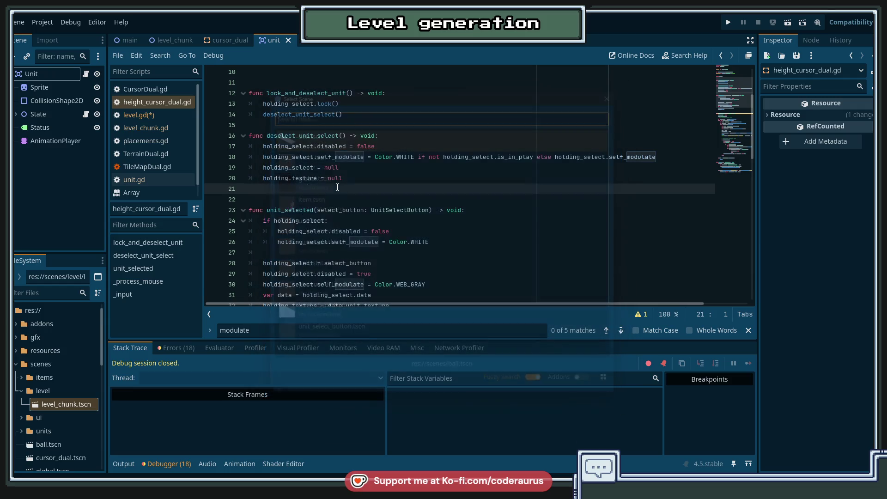
key("ctrl+o")
key("Escape")
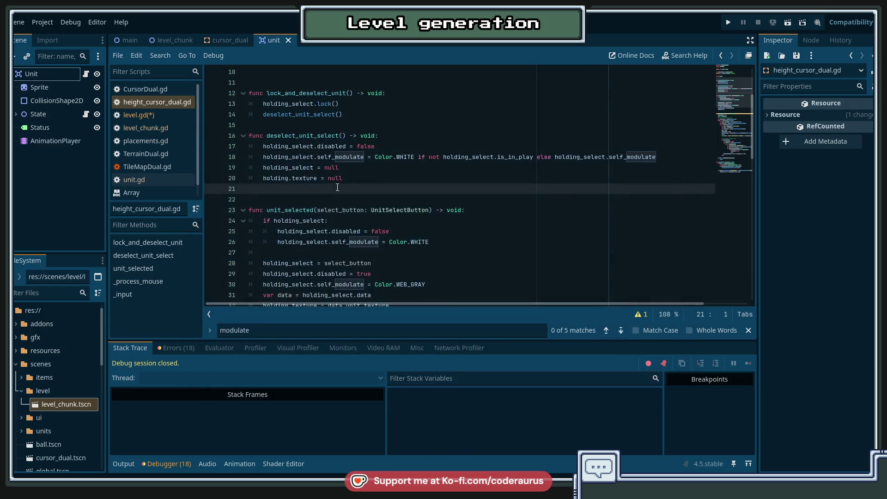
key("shift+alt+o")
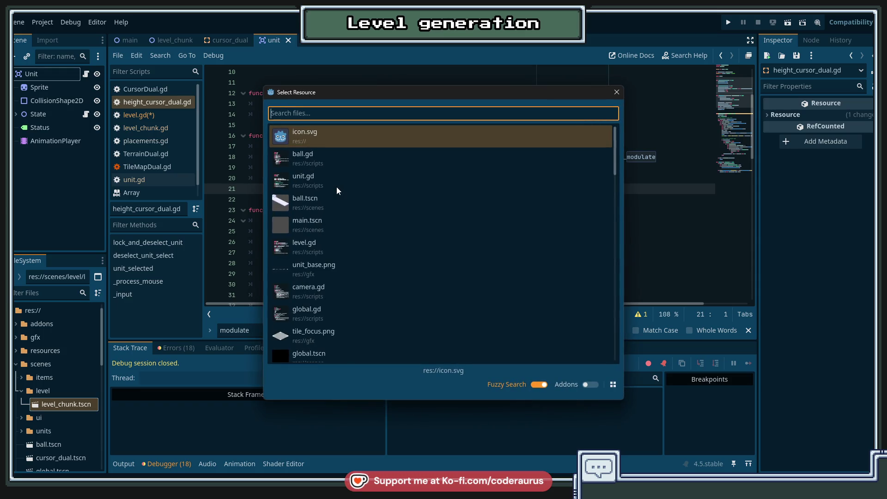
type("uni")
key("Down")
key("Return")
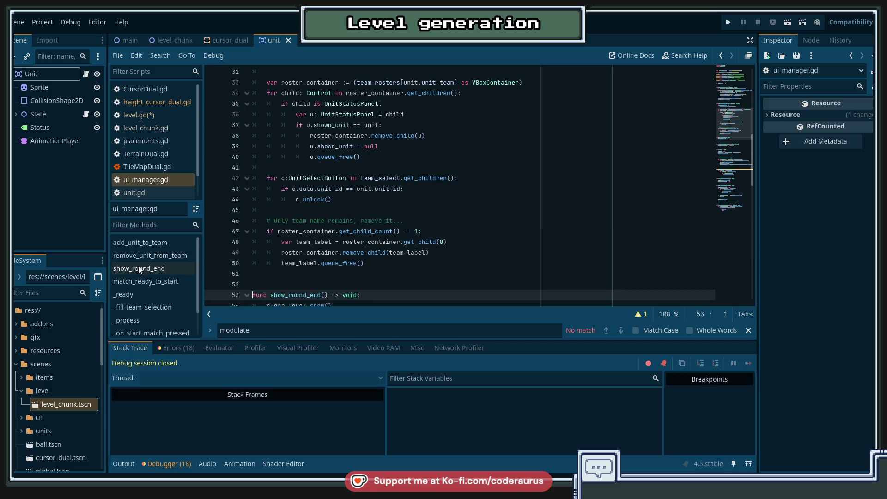
Review add_unit_to_team, _unlock_unit_select and UnitSelectButton, then switch to the main scene tab.
scroll(161, 312, "down", 2)
scroll(165, 315, "down", 1)
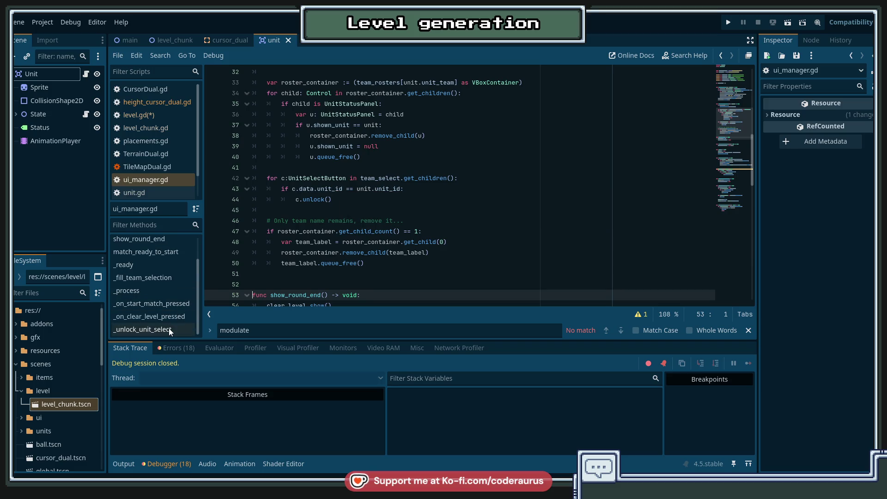
scroll(167, 300, "up", 3)
scroll(165, 279, "up", 1)
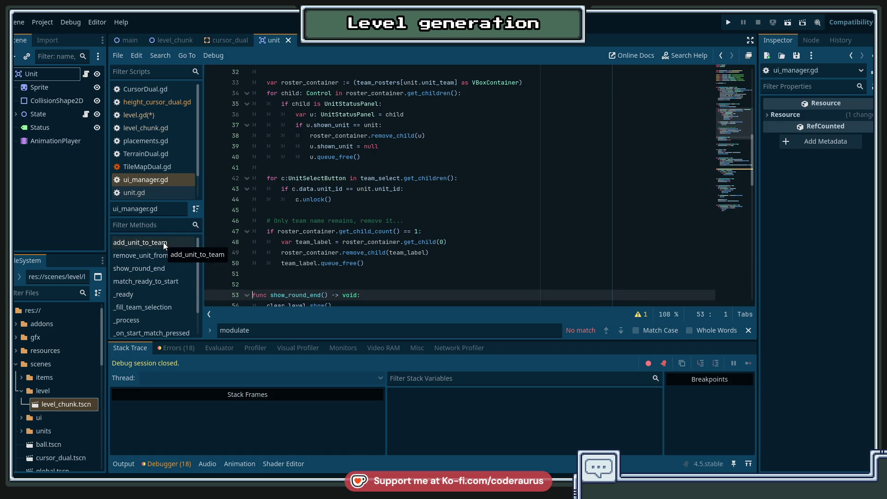
left_click(150, 245)
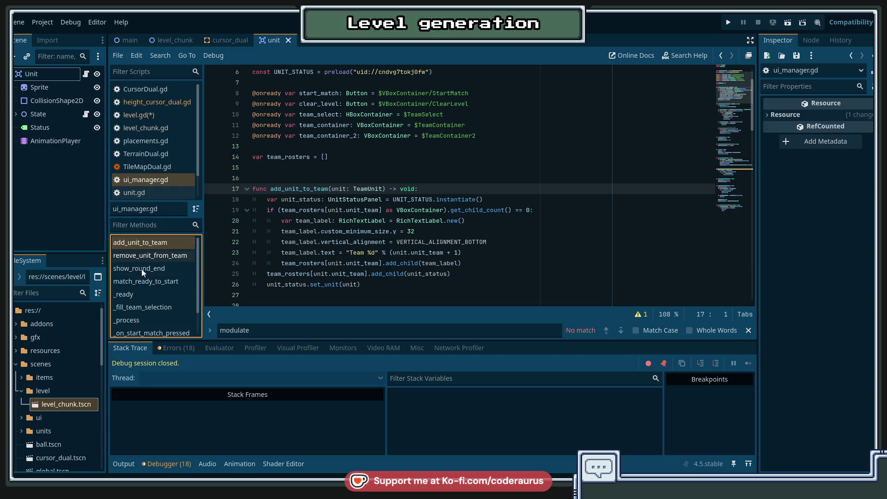
scroll(141, 277, "down", 2)
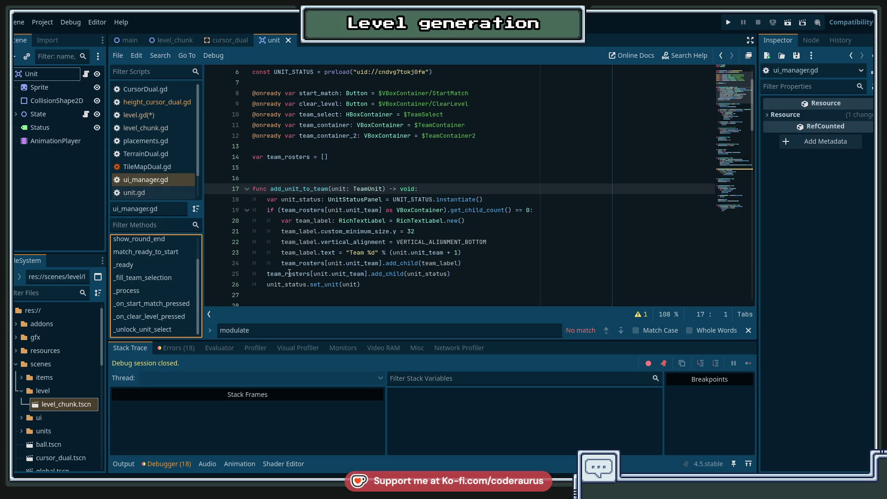
left_click(146, 330)
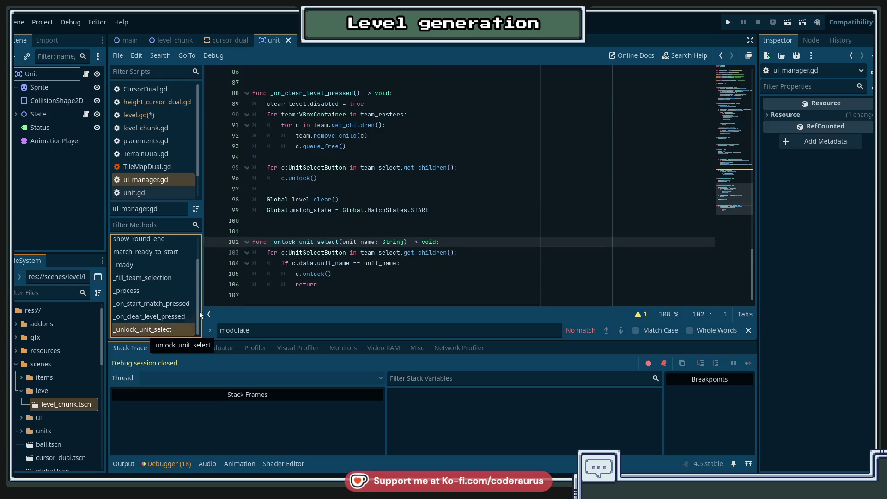
double_click(317, 253)
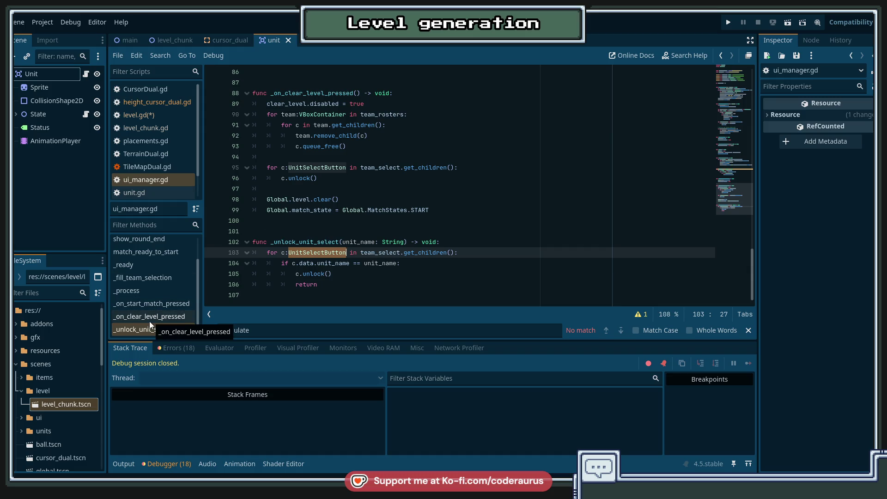
left_click(121, 40)
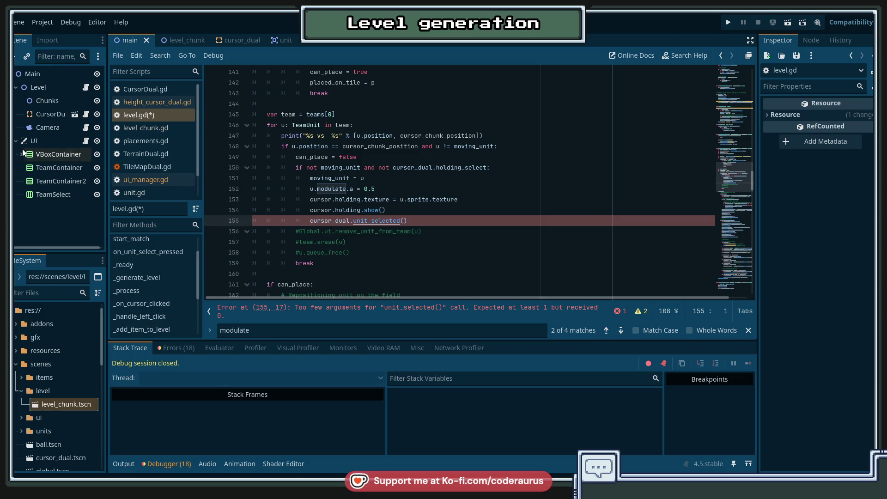
Browse ui_manager.gd's _on_clear_level_pressed and _unlock_unit_select, and peek at VBoxContainer's buttons.
left_click(86, 141)
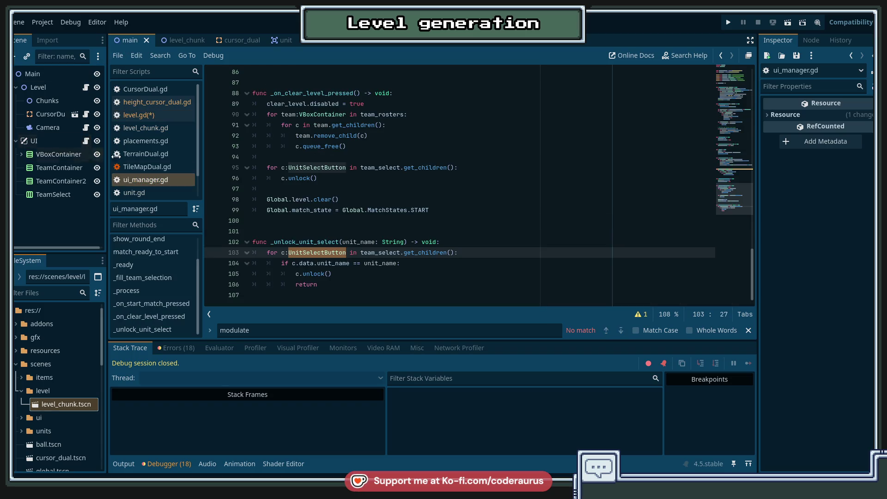
left_click(153, 316)
double_click(327, 240)
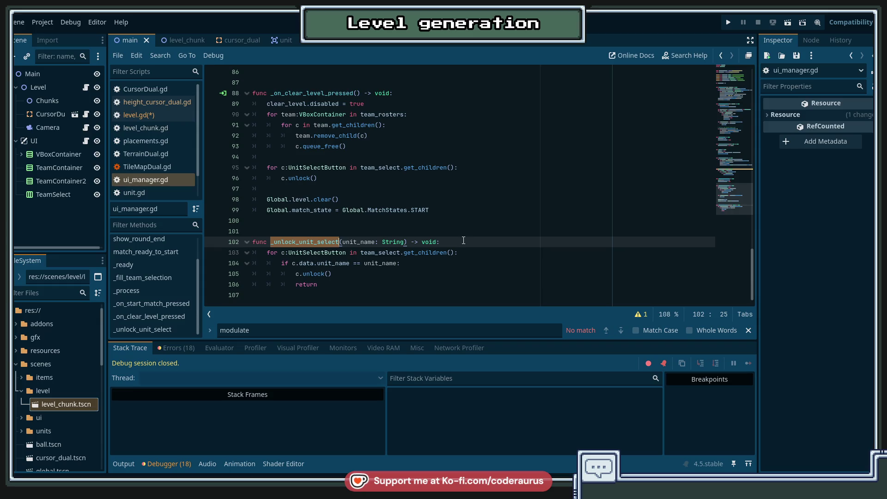
scroll(486, 213, "up", 2)
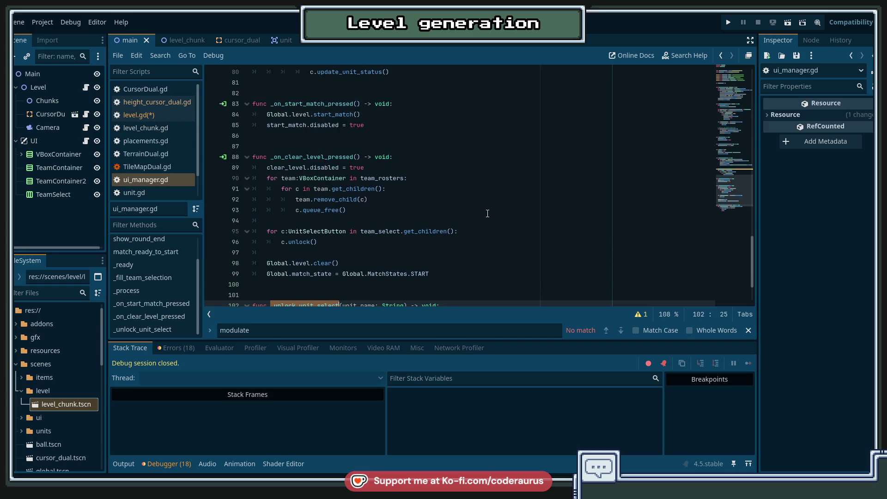
scroll(488, 212, "down", 2)
scroll(489, 212, "up", 4)
scroll(490, 210, "up", 9)
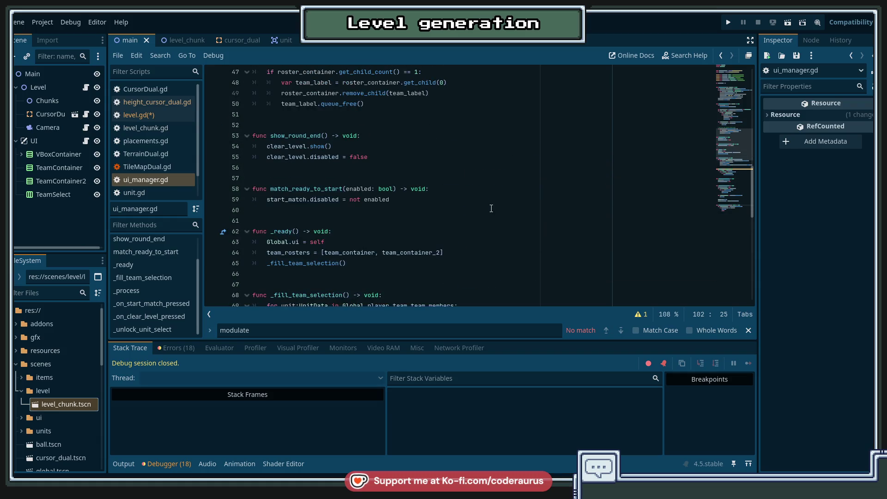
scroll(493, 206, "up", 5)
scroll(497, 200, "up", 9)
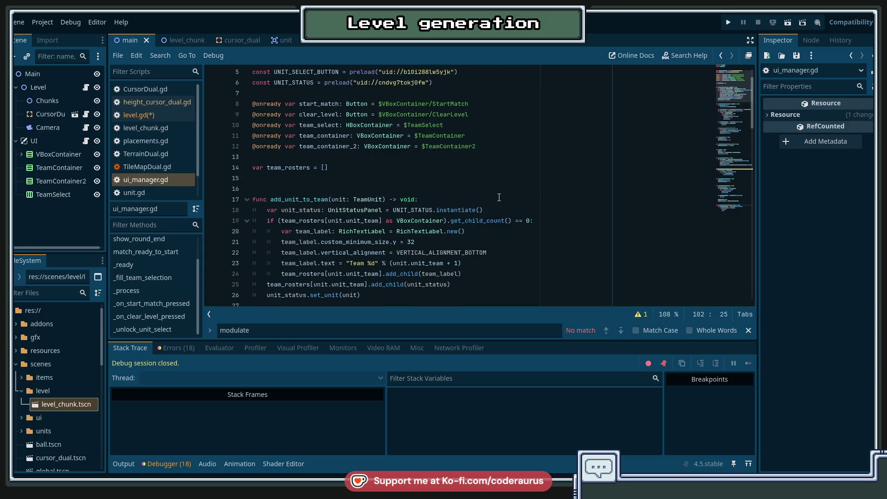
scroll(499, 198, "up", 2)
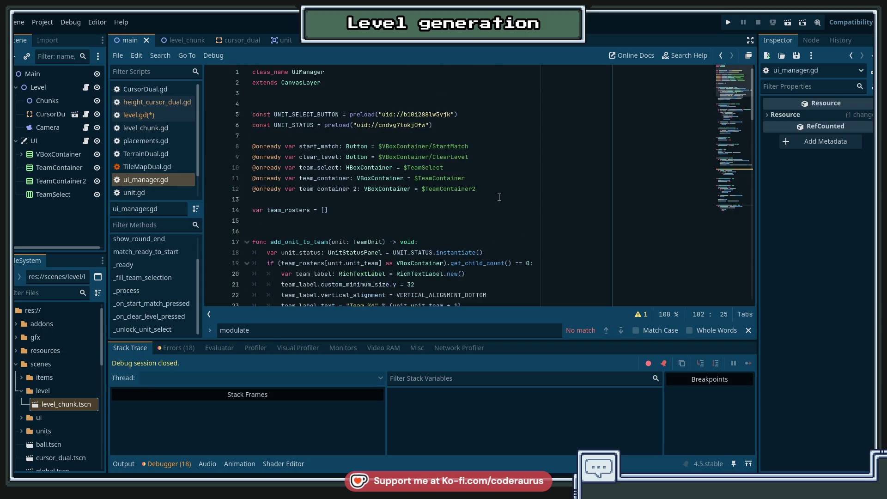
left_click(22, 155)
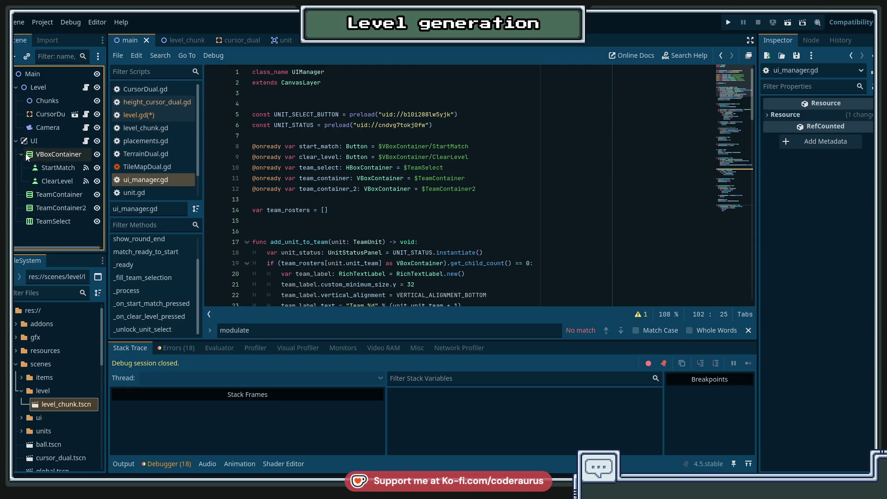
left_click(21, 154)
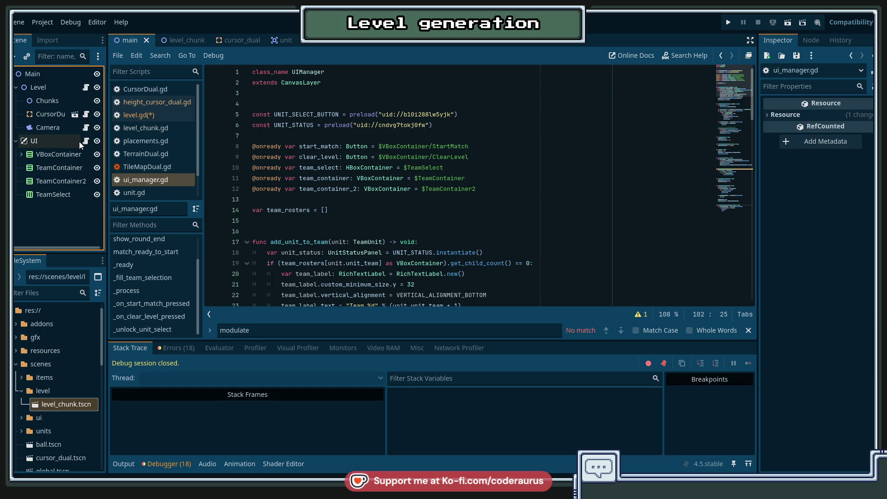
Trace team_rosters and _ready's _fill_team_selection call to level.gd's on_unit_select_pressed handler.
double_click(288, 210)
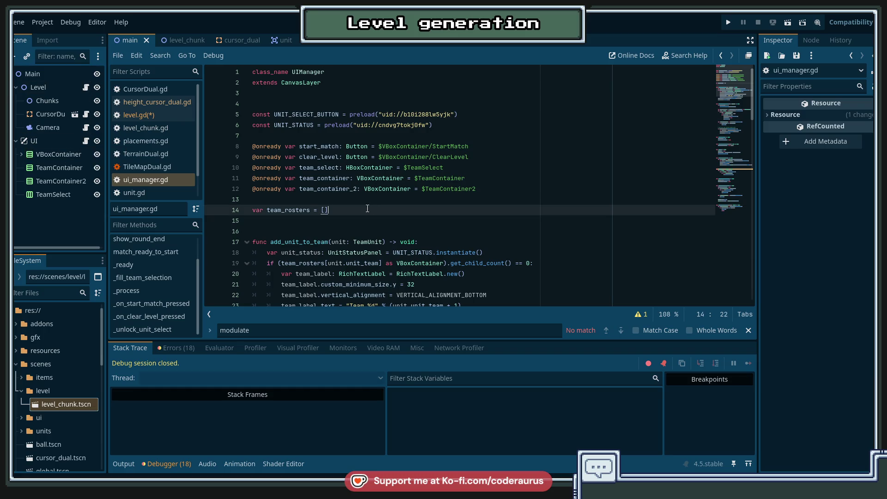
scroll(337, 213, "down", 3)
left_click(156, 266)
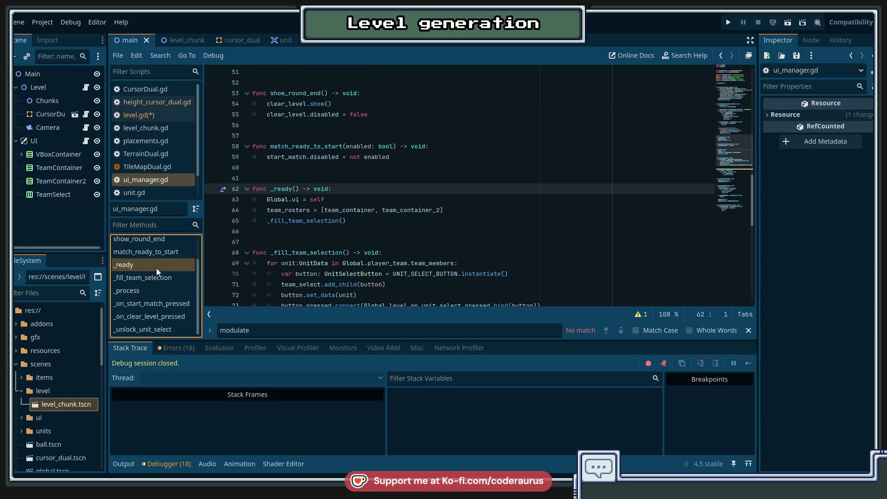
left_click(292, 210)
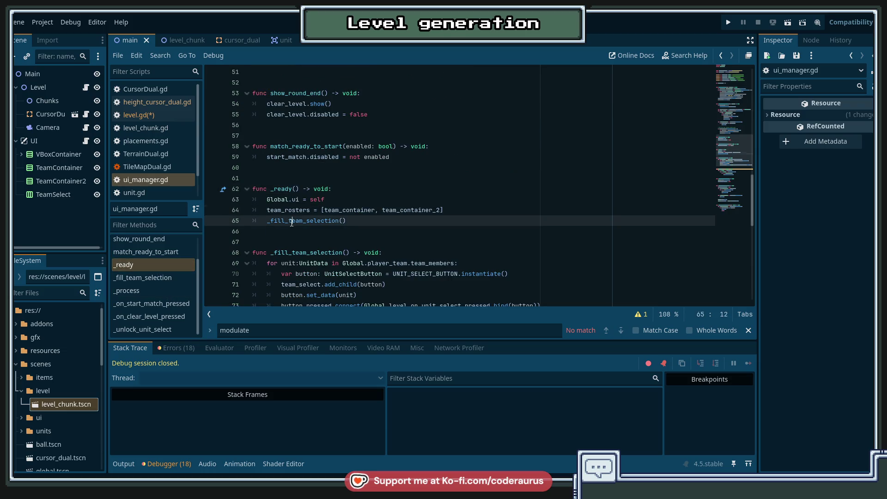
double_click(324, 221)
scroll(396, 227, "down", 2)
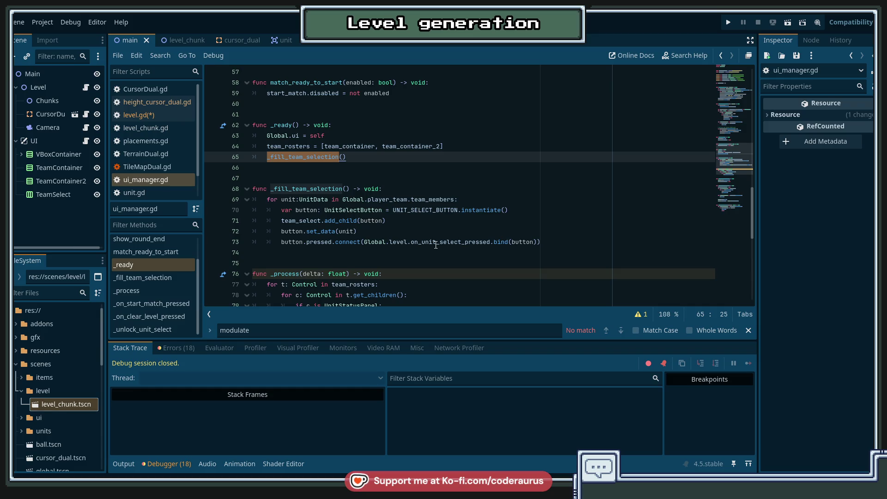
mouse_move(436, 245)
left_click(455, 241, "ctrl")
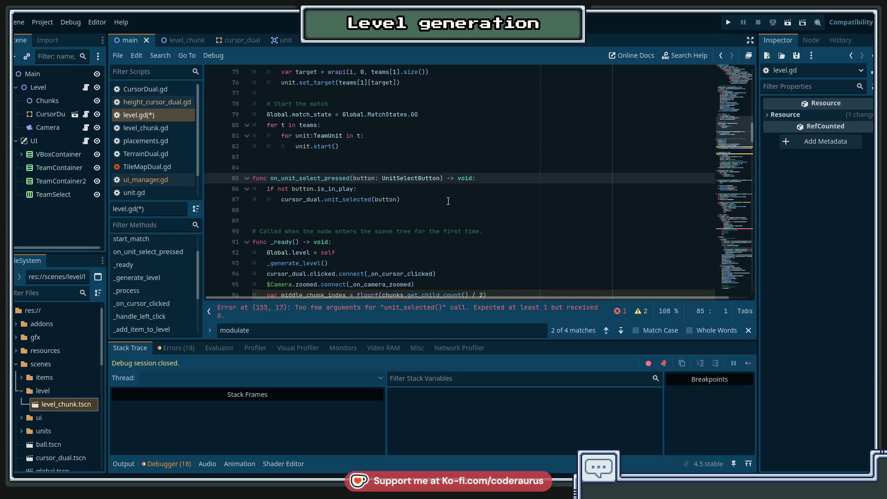
Follow the unit_selected call to its definition in height_cursor_dual.gd and scroll through it.
left_click(366, 201)
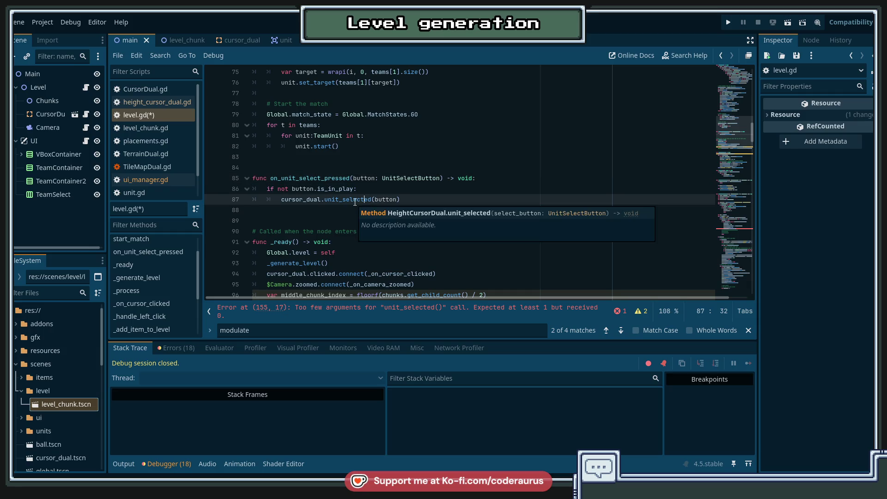
left_click(355, 199, "ctrl")
scroll(475, 210, "down", 2)
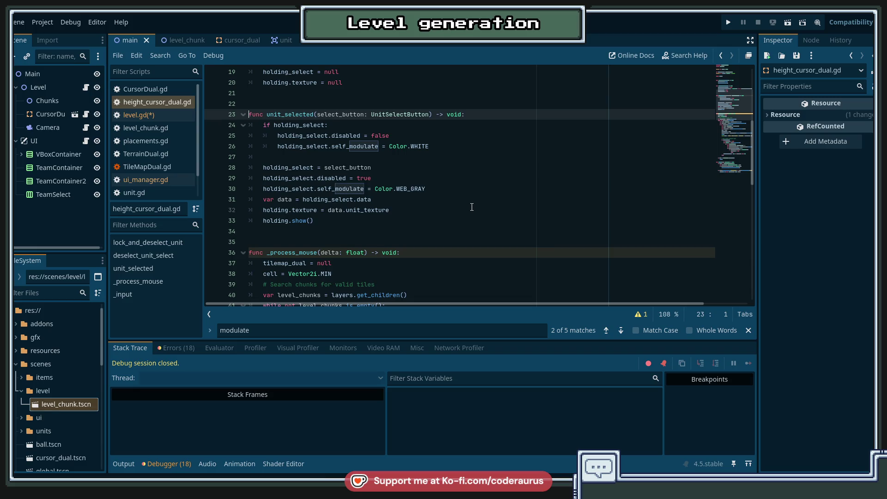
scroll(472, 207, "up", 6)
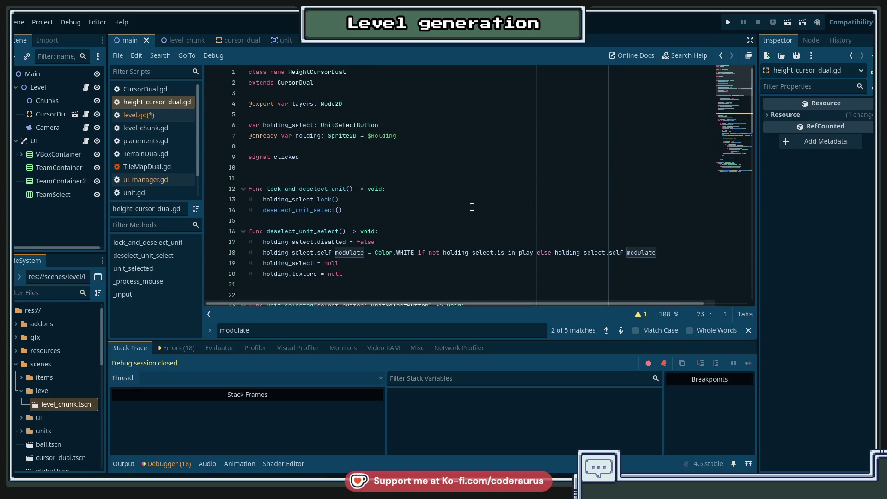
scroll(471, 207, "down", 3)
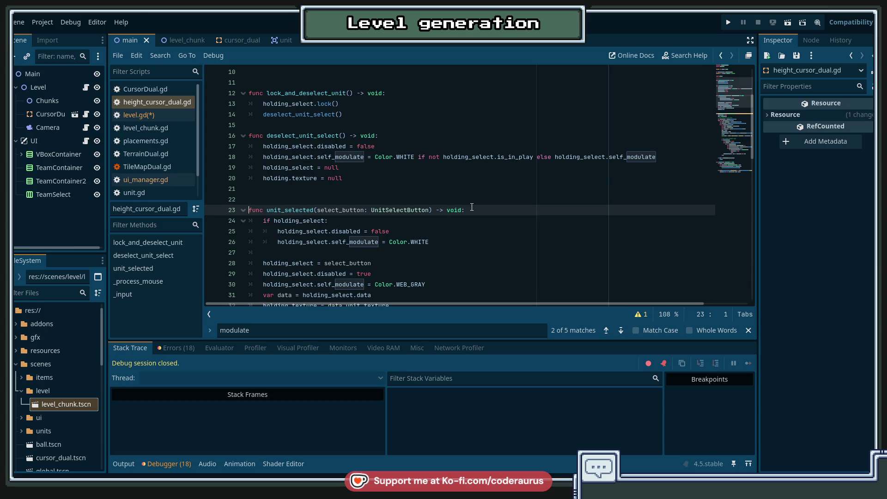
scroll(462, 208, "down", 3)
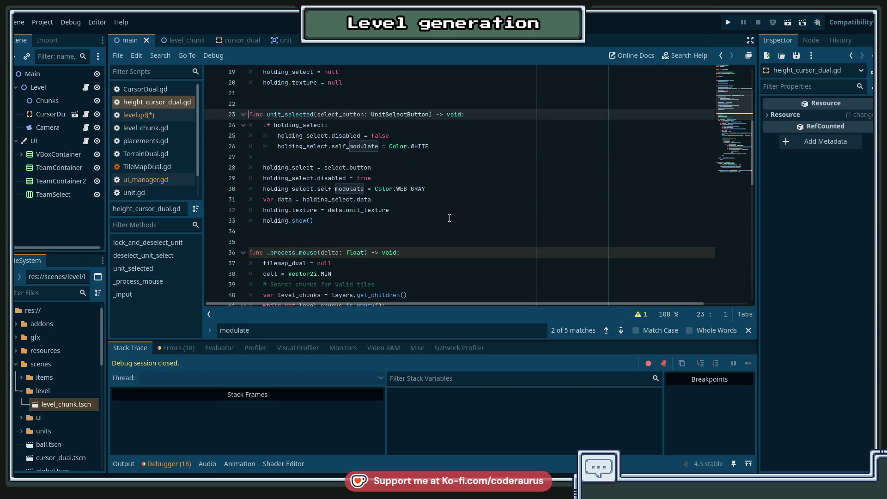
left_click(442, 190)
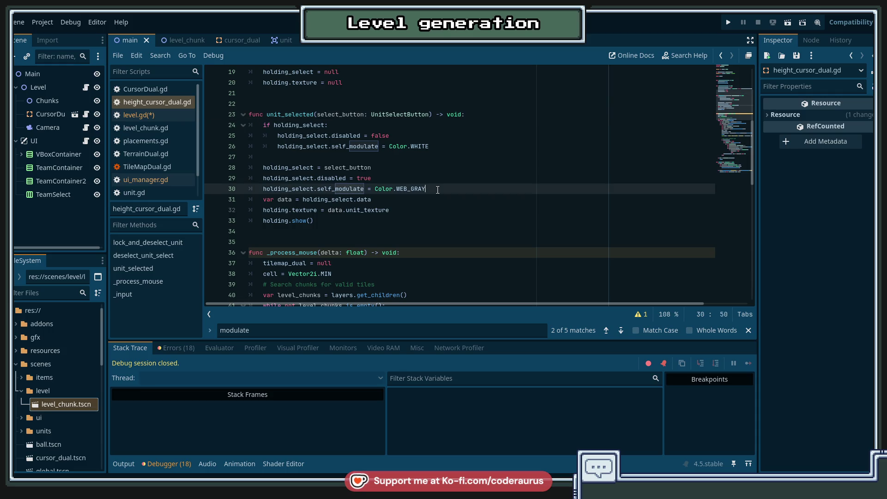
scroll(437, 194, "up", 1)
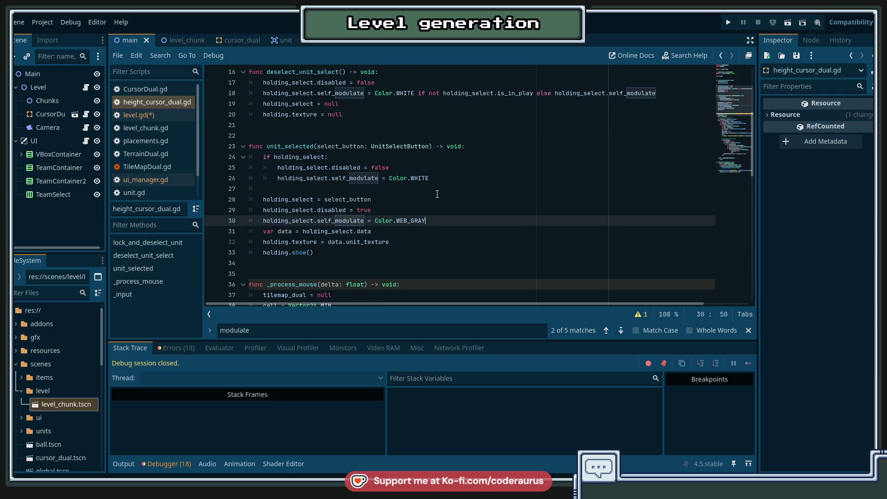
double_click(292, 158)
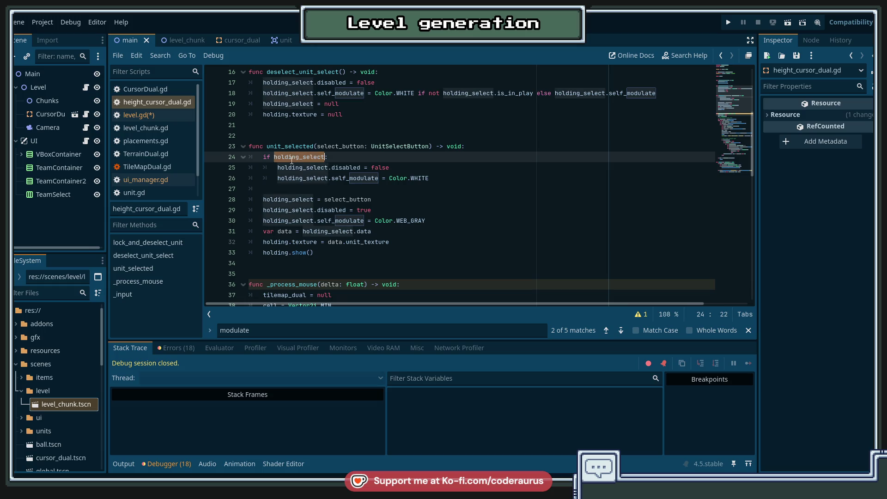
double_click(345, 147)
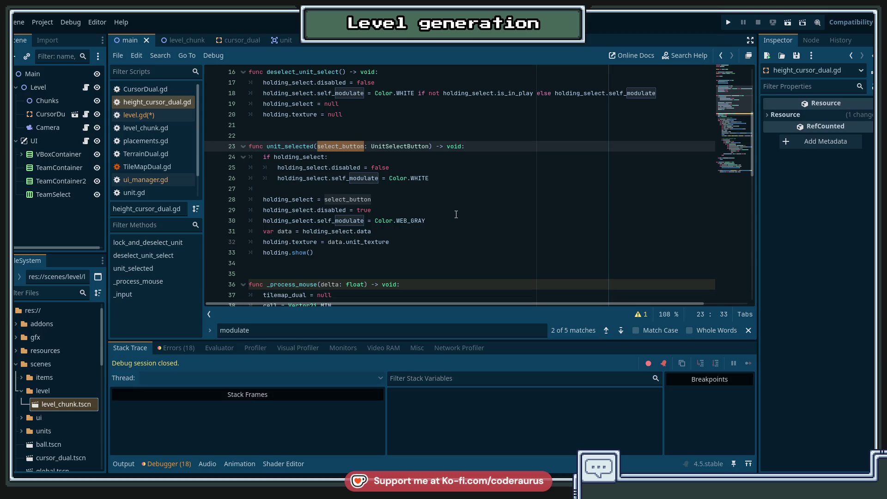
scroll(456, 214, "up", 1)
scroll(456, 214, "up", 2)
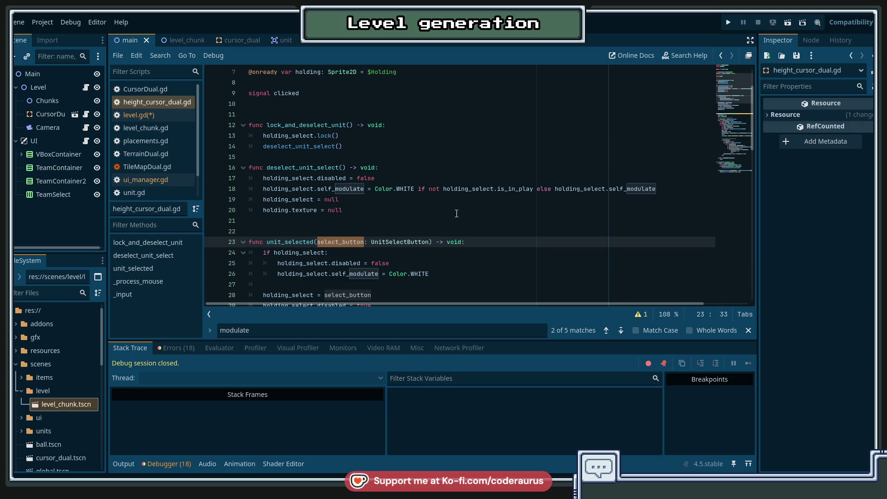
scroll(457, 213, "down", 5)
scroll(456, 213, "up", 4)
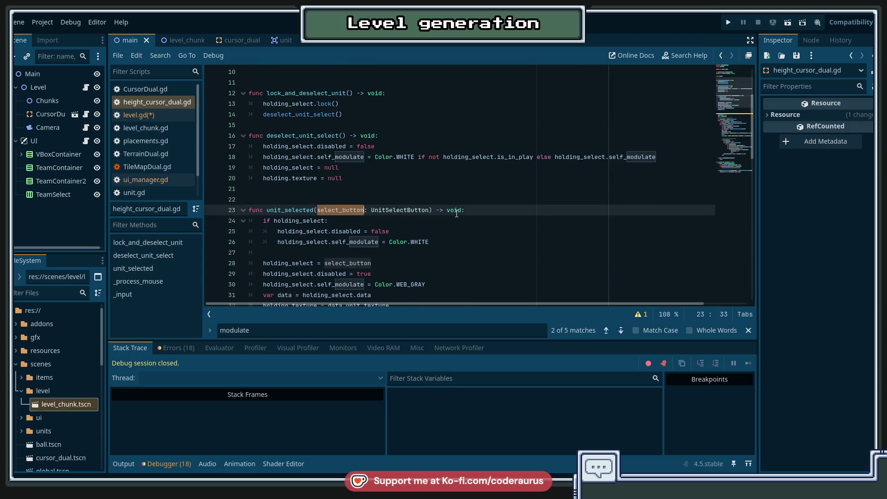
double_click(300, 104)
scroll(414, 114, "up", 3)
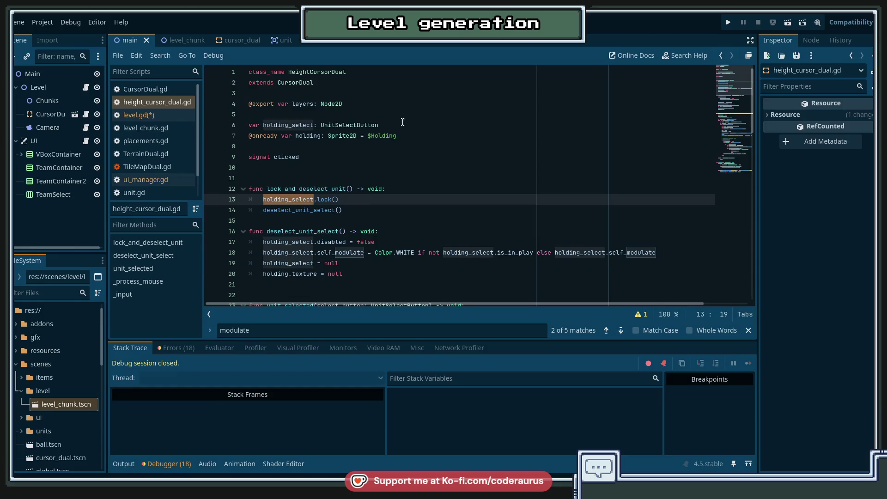
left_click(360, 125)
scroll(434, 169, "down", 4)
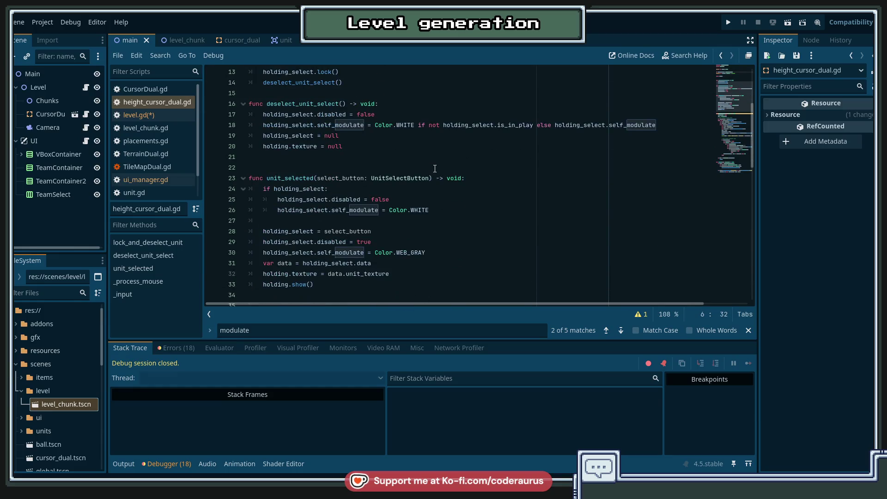
scroll(435, 169, "up", 1)
key("alt+Left")
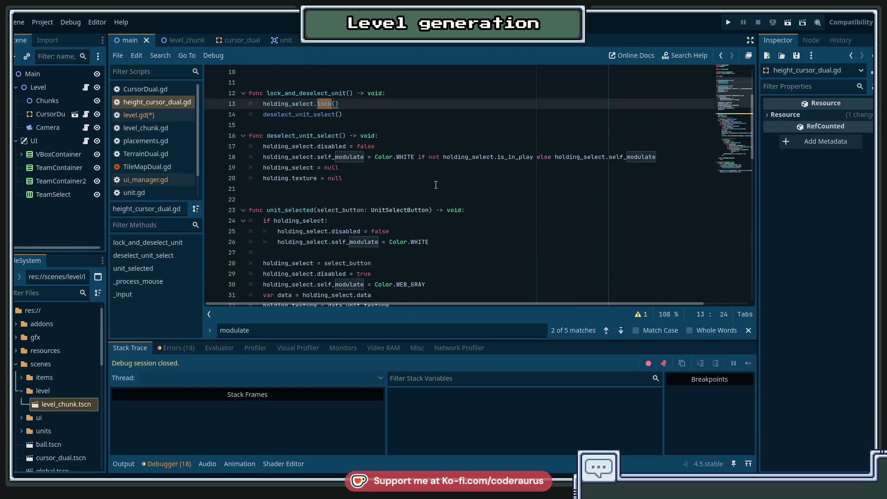
scroll(436, 185, "up", 3)
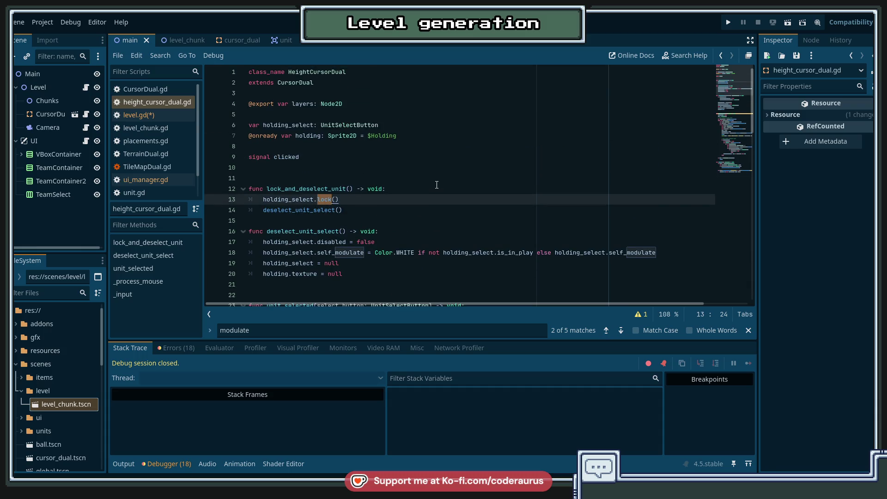
scroll(436, 185, "down", 1)
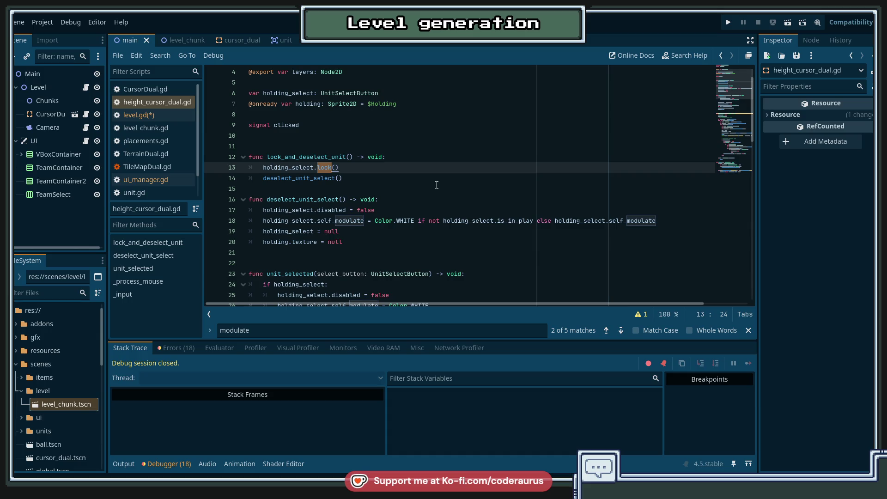
scroll(437, 184, "down", 5)
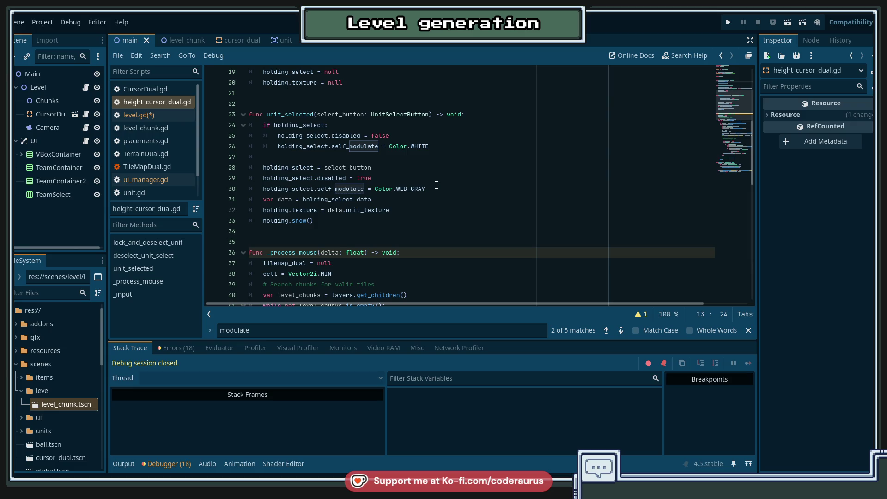
double_click(304, 114)
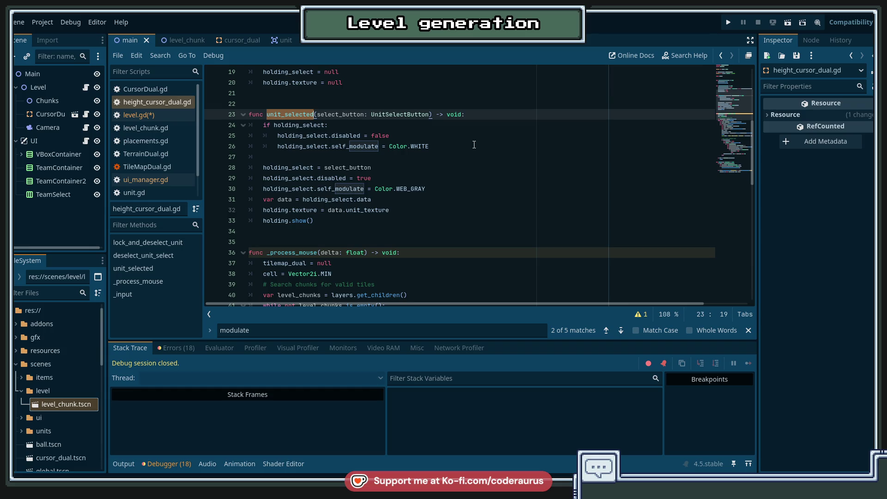
scroll(474, 145, "down", 1)
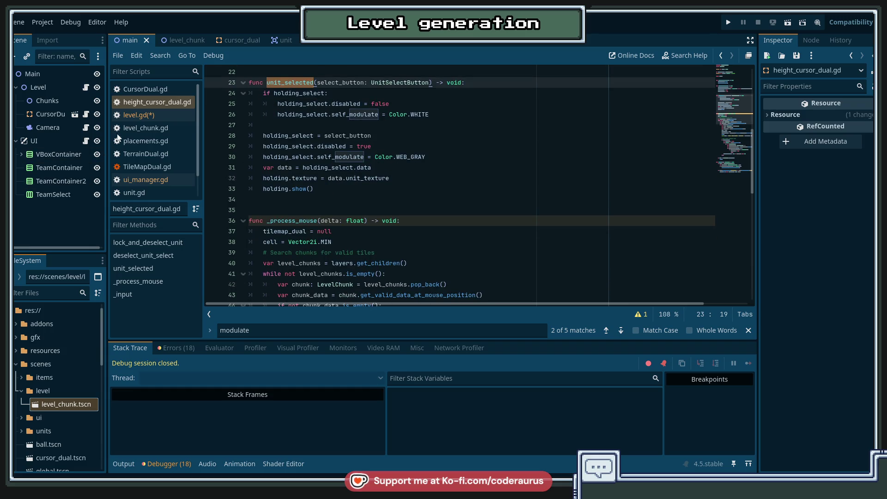
left_click(137, 180)
Open level.gd and look over the code around lines 89–101.
left_click(135, 115)
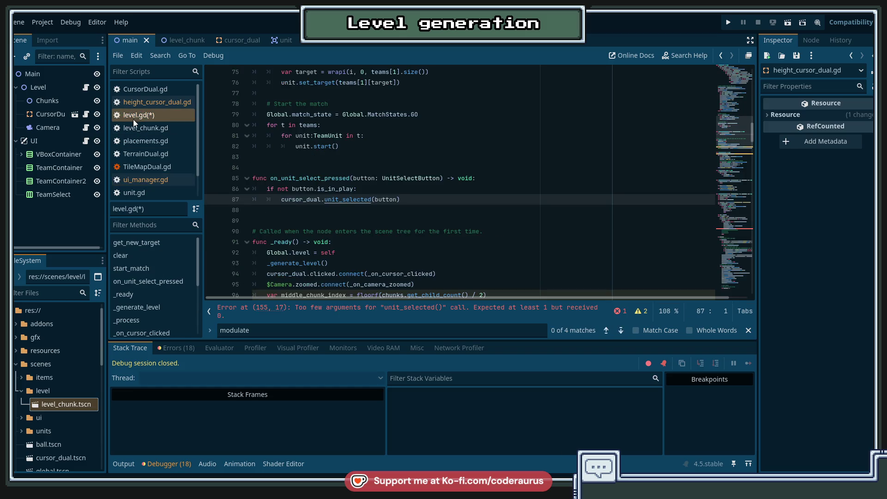
scroll(440, 198, "down", 3)
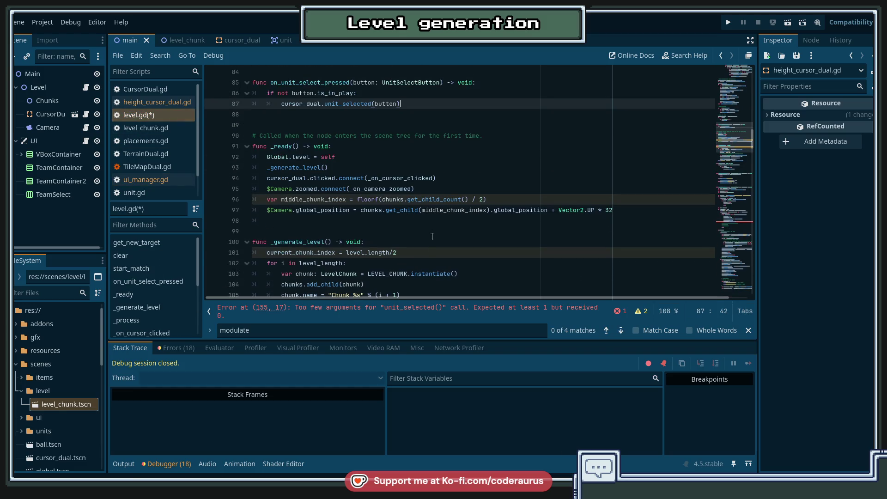
scroll(432, 236, "down", 3)
left_click(426, 159)
scroll(426, 162, "up", 4)
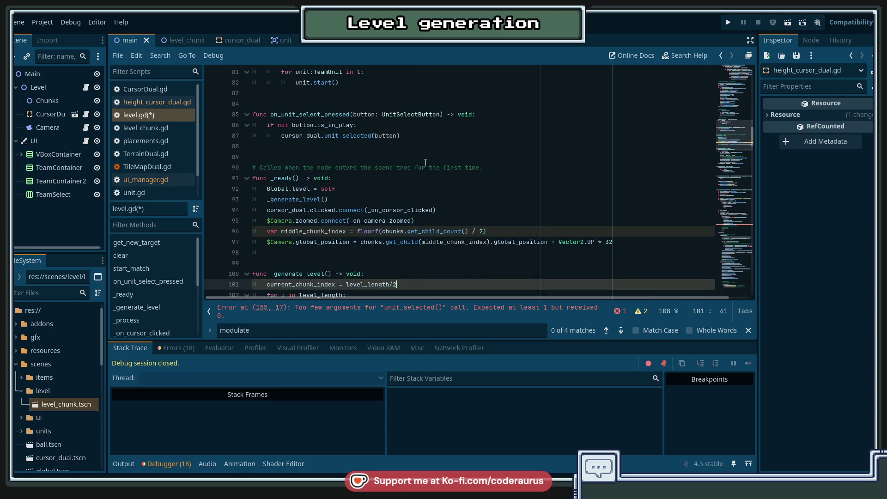
left_click(425, 161)
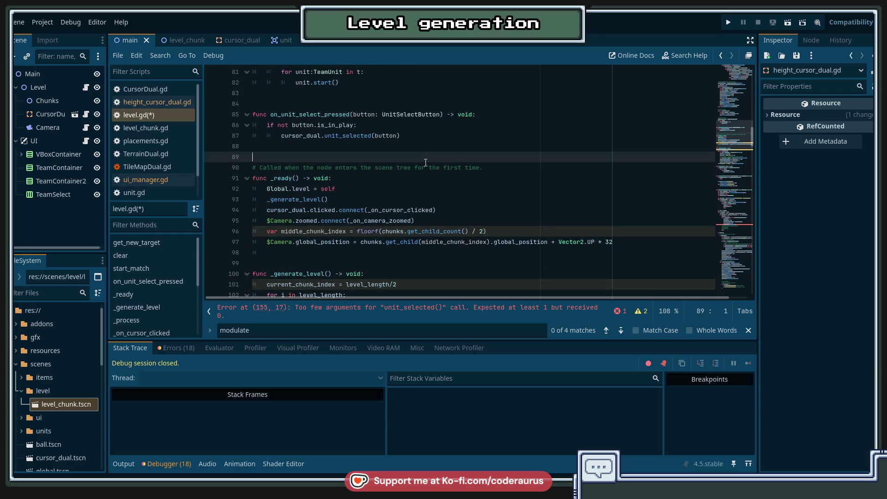
Replace the faulty cursor_dual.unit_selected() on line 155 with an unfinished 'UIManager.' reference.
left_click(379, 312)
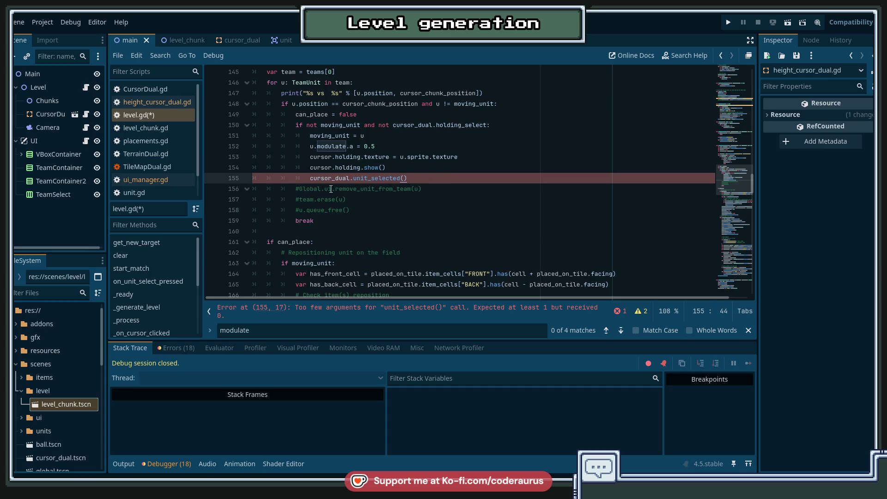
left_click_drag(407, 178, 313, 178)
scroll(512, 204, "up", 2)
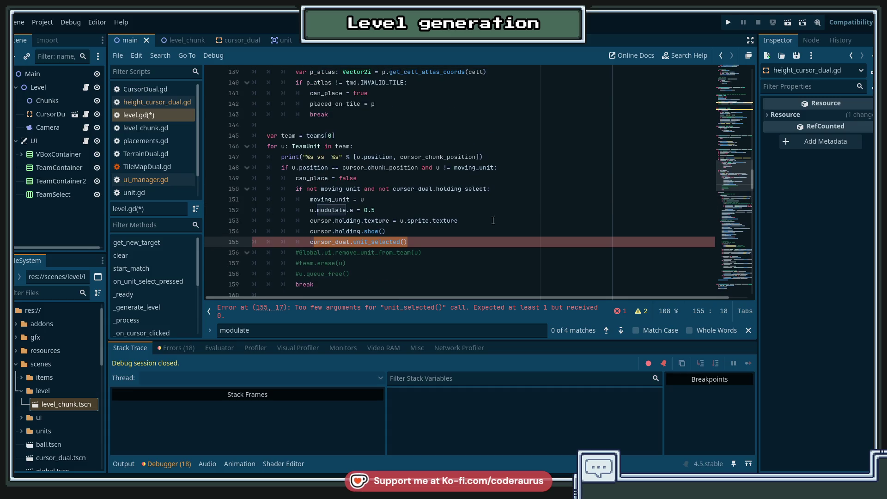
key("BackSpace")
key("BackSpace")
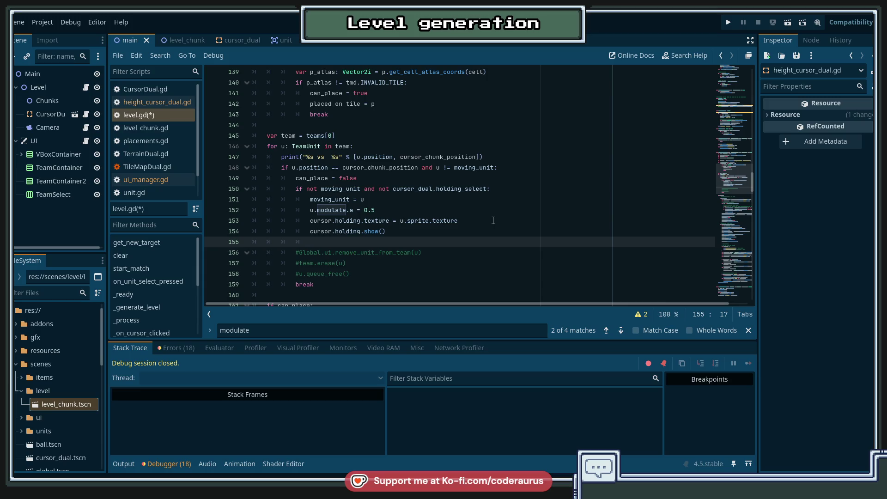
type("UIManager.")
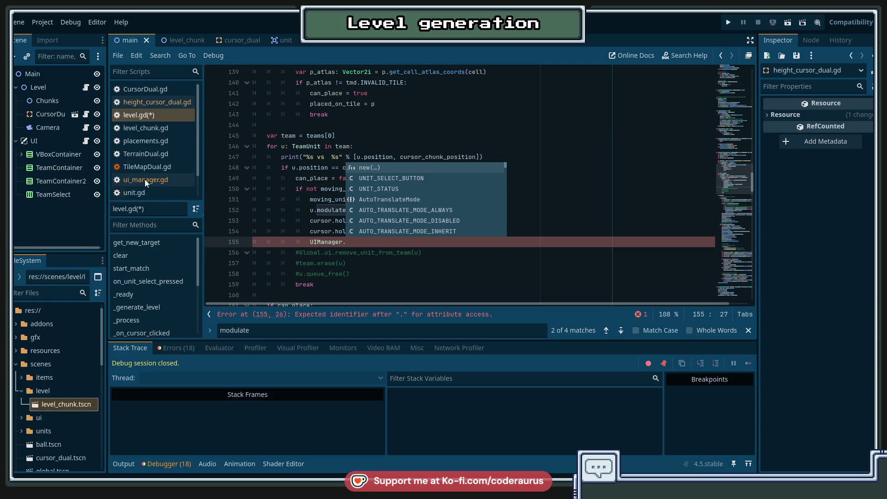
left_click(65, 143)
Make the UI node accessible by unique name and save the scene.
right_click(61, 142)
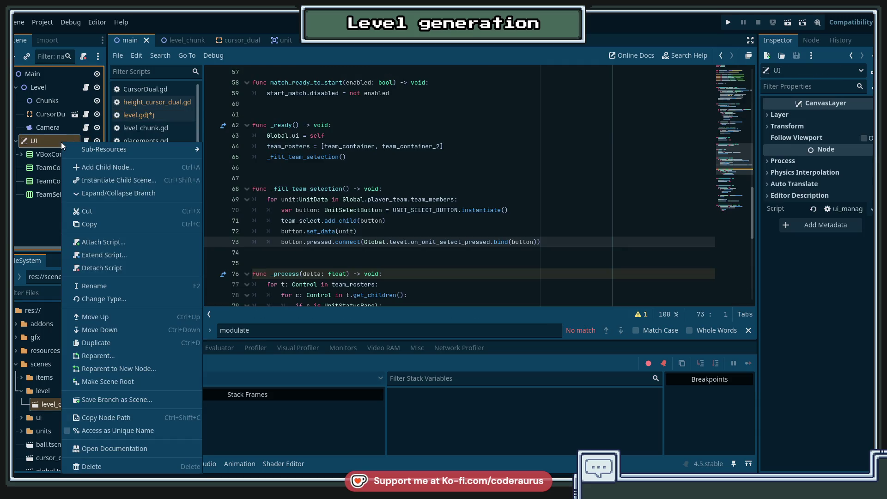
left_click(102, 431)
key("ctrl+s")
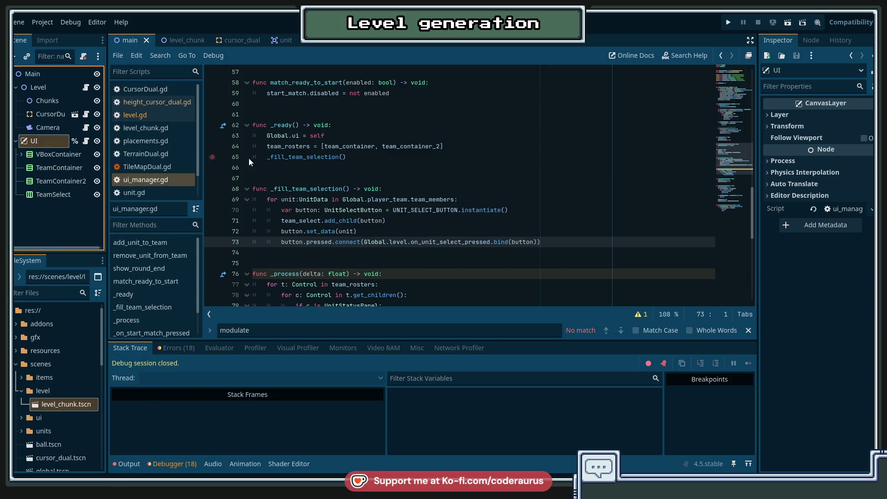
left_click(371, 256)
scroll(371, 256, "down", 2)
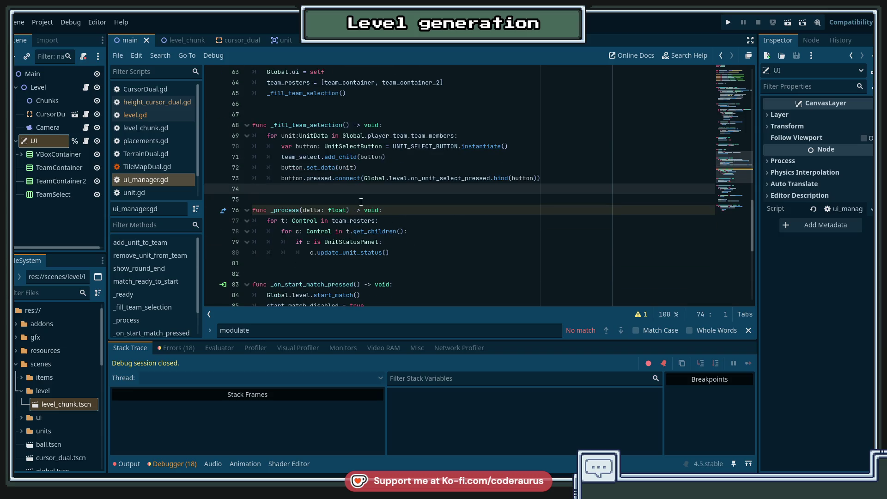
scroll(376, 221, "down", 2)
scroll(324, 231, "up", 4)
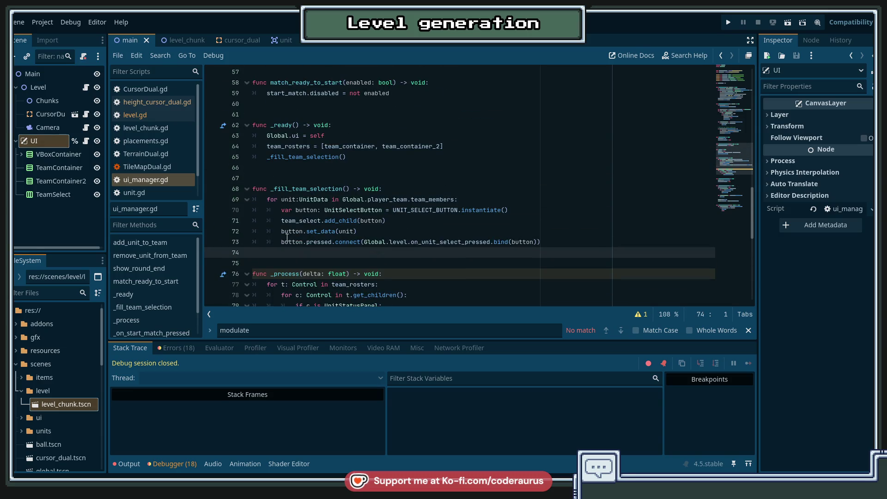
scroll(286, 238, "down", 3)
scroll(287, 238, "down", 2)
scroll(289, 239, "up", 3)
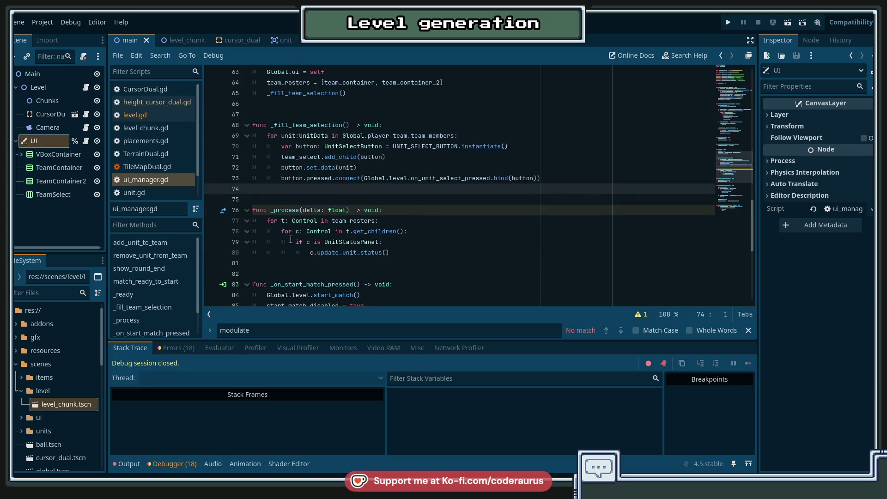
left_click(421, 178)
Open global.tscn through Quick Open Scene and go to the ui variable on line 3.
key("ctrl+o")
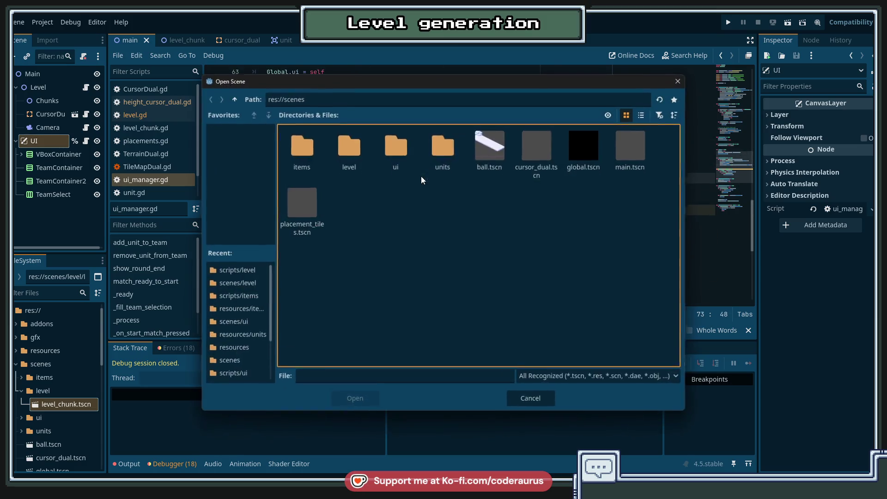
key("Escape")
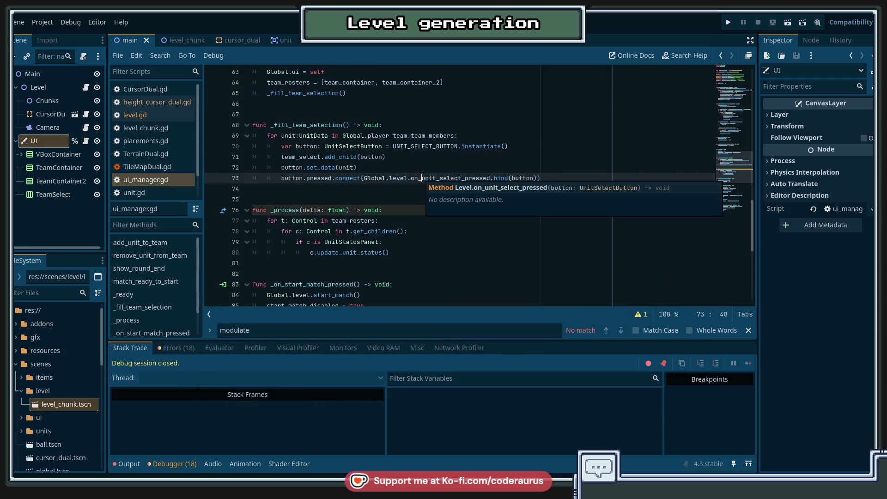
key("ctrl+shift+o")
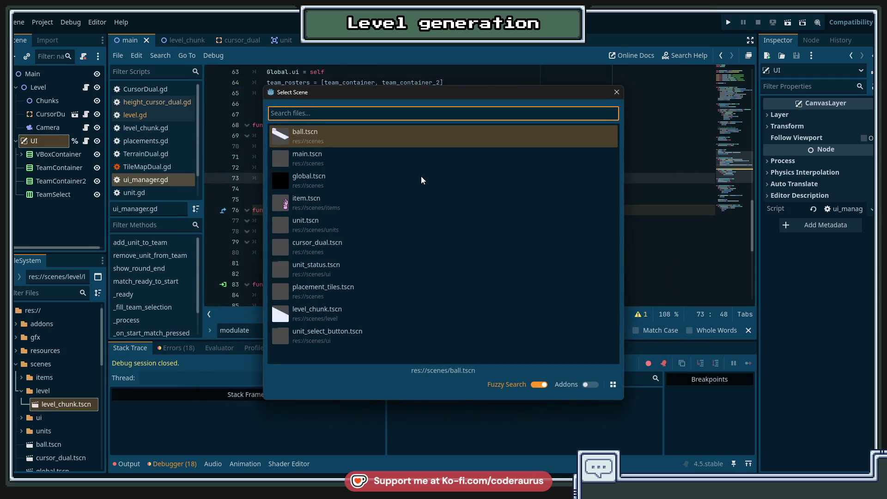
type("ggl")
key("BackSpace")
key("BackSpace")
type("gl")
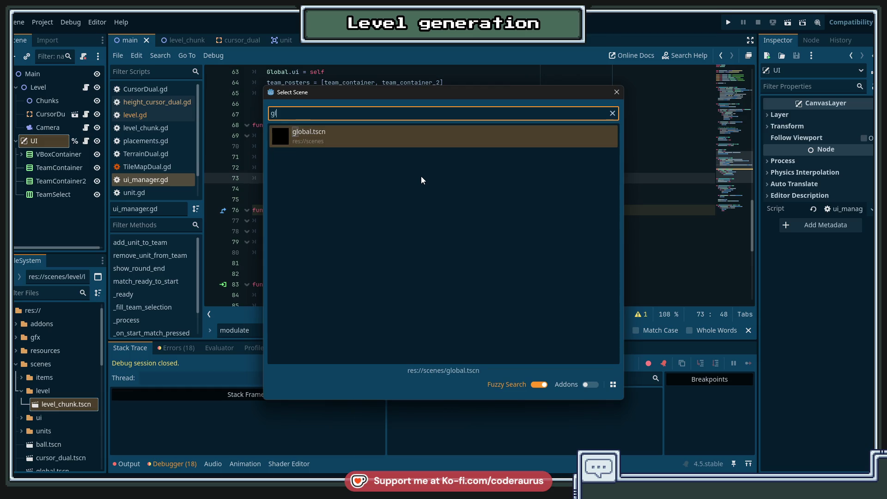
key("Return")
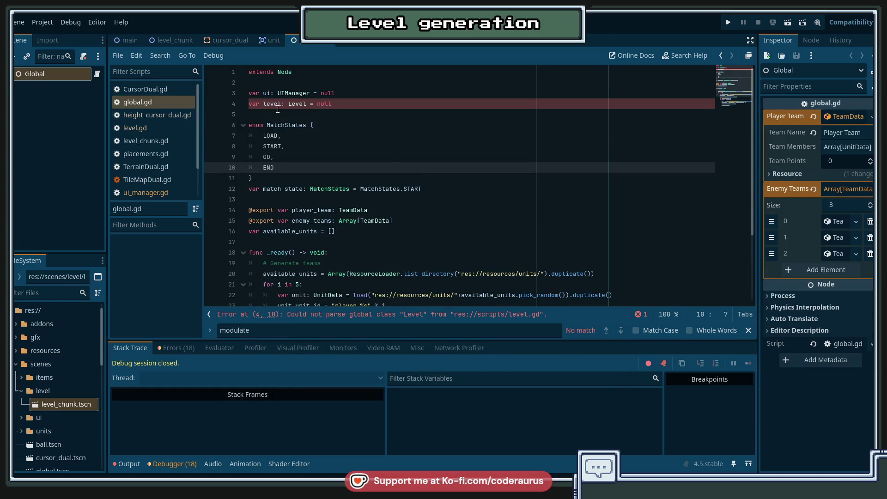
key("Up")
key("Up")
key("Up")
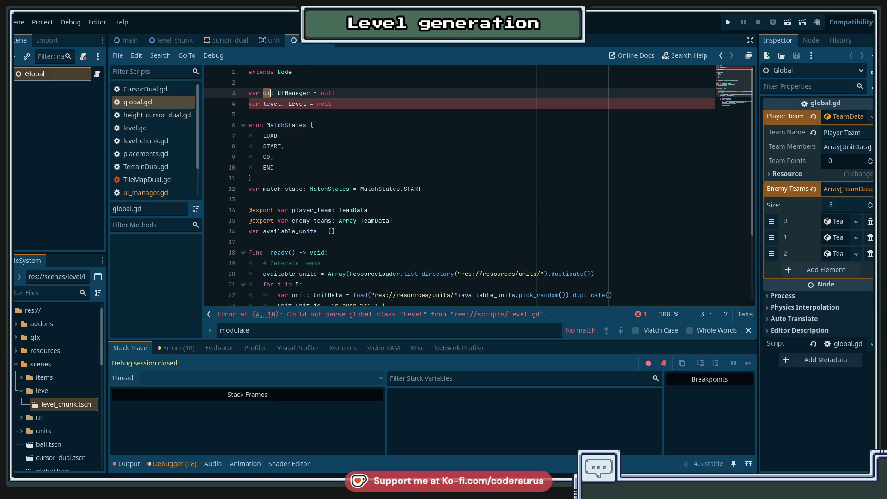
Switch to the unit scene and scroll through unit.gd.
left_click(274, 41)
scroll(477, 236, "down", 5)
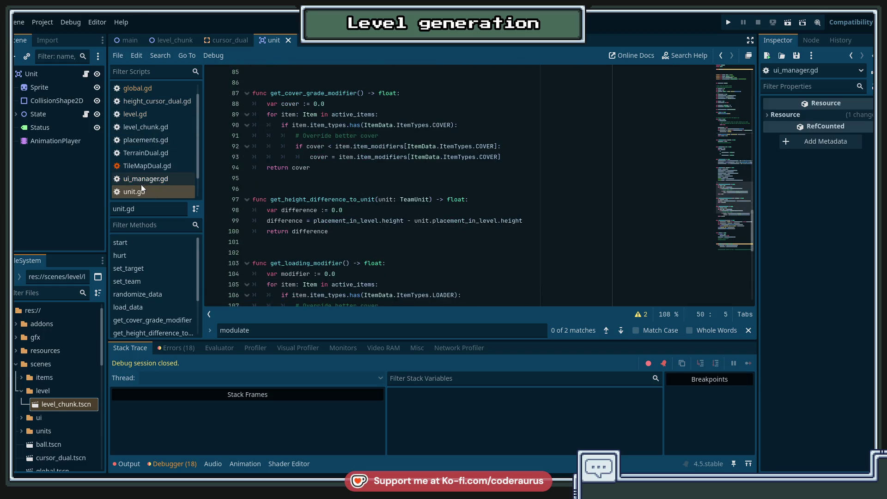
scroll(462, 185, "up", 5)
scroll(152, 113, "up", 1)
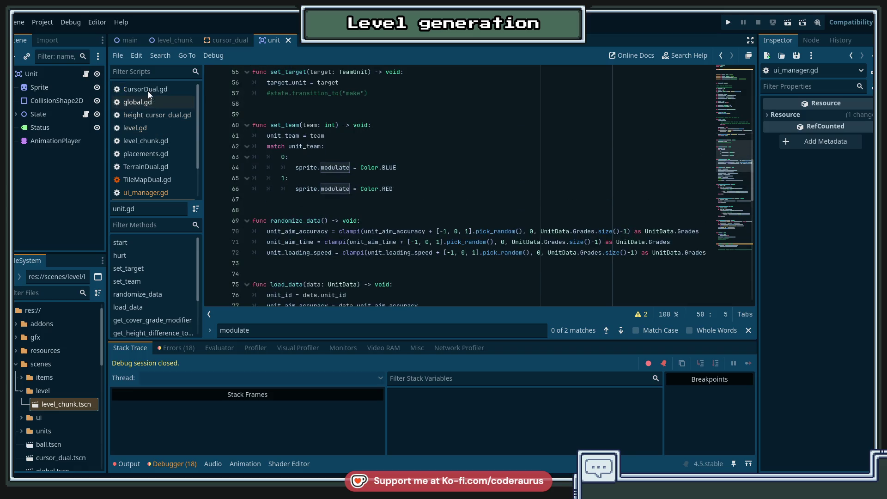
scroll(155, 139, "down", 1)
scroll(380, 189, "down", 2)
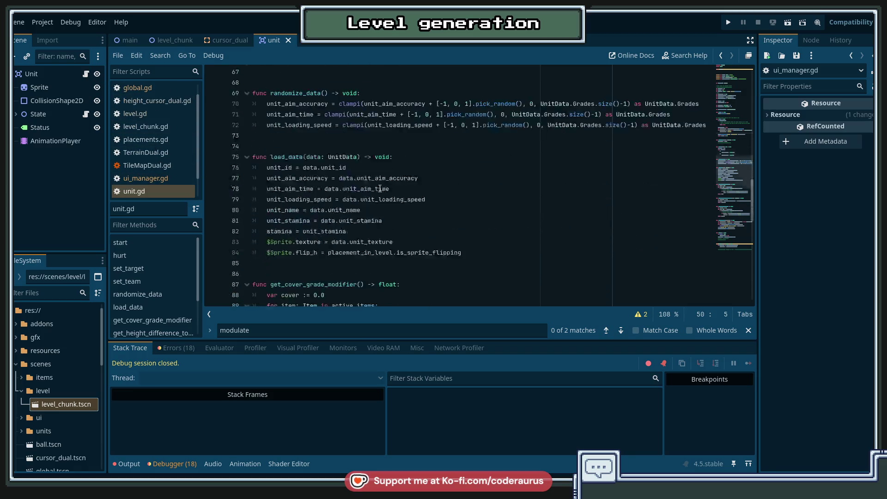
scroll(323, 184, "up", 7)
scroll(324, 185, "down", 4)
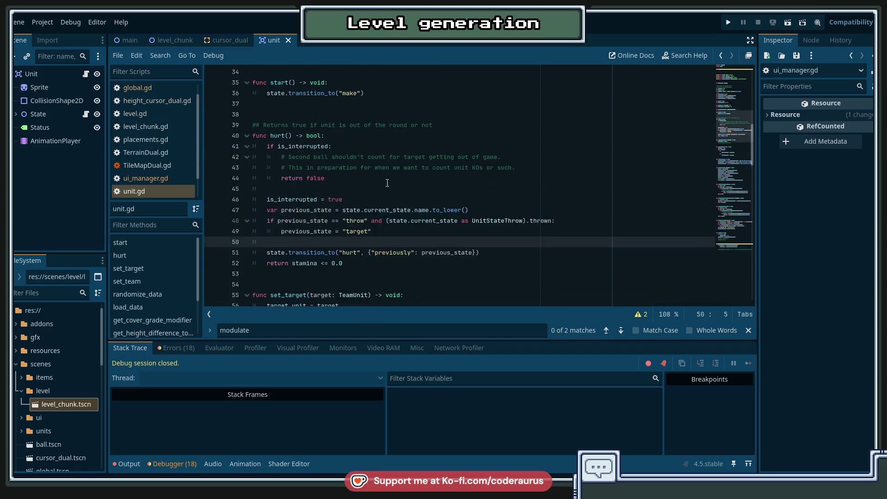
scroll(154, 109, "up", 1)
Browse global.gd, CursorDual.gd and height_cursor_dual.gd from the script list.
left_click(151, 103)
left_click(156, 91)
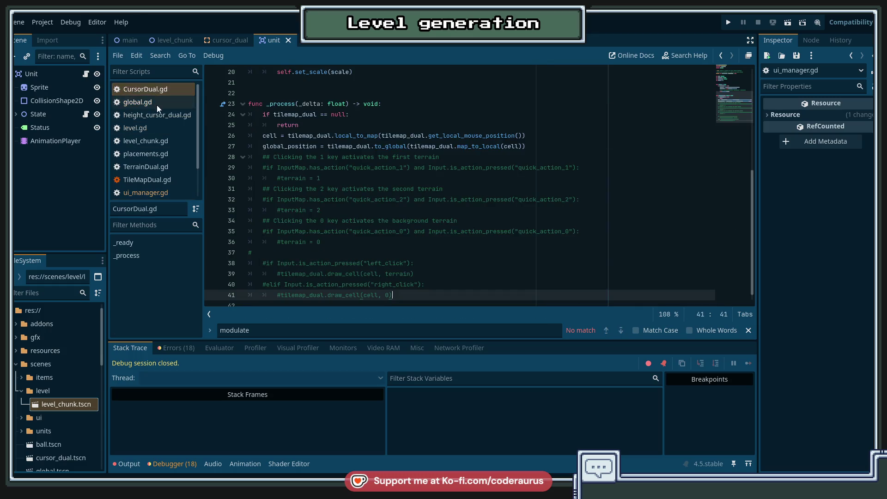
scroll(141, 93, "down", 1)
left_click(141, 94)
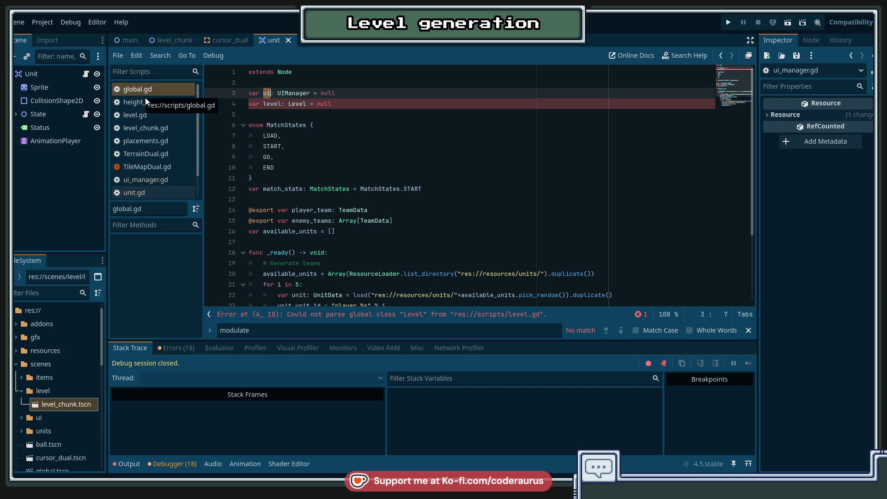
left_click(150, 101)
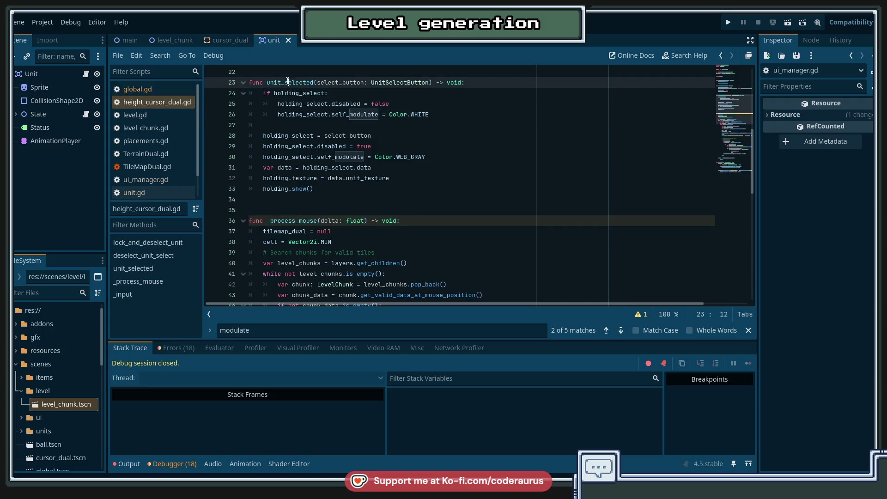
scroll(434, 139, "down", 3)
Review _process_mouse around line 40 of height_cursor_dual.gd, then return to level.gd.
left_click(432, 165)
scroll(432, 164, "down", 4)
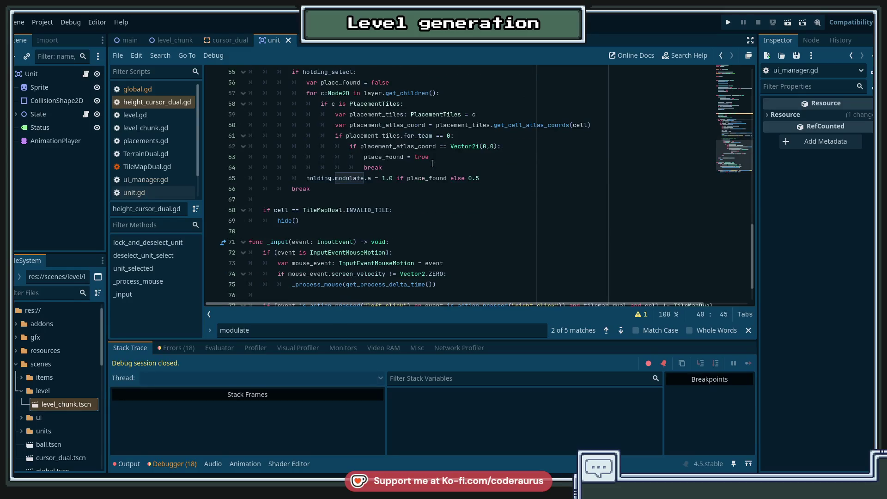
scroll(407, 197, "up", 2)
scroll(406, 197, "up", 6)
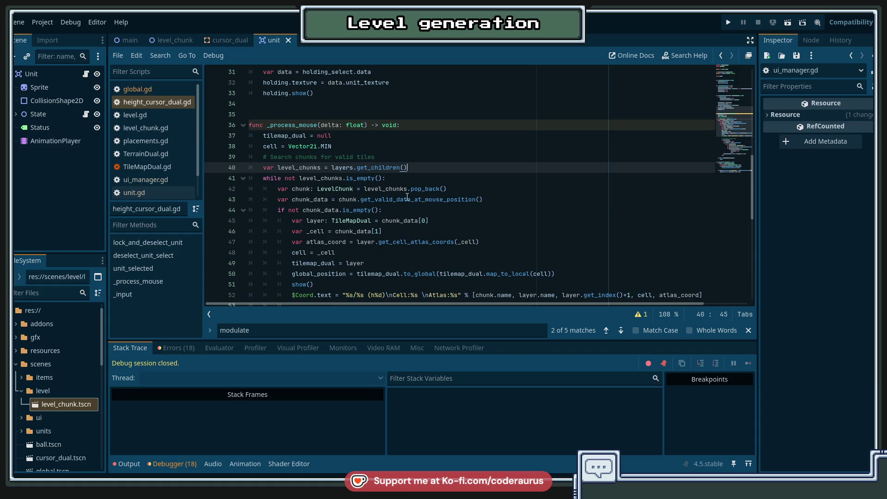
scroll(407, 197, "down", 9)
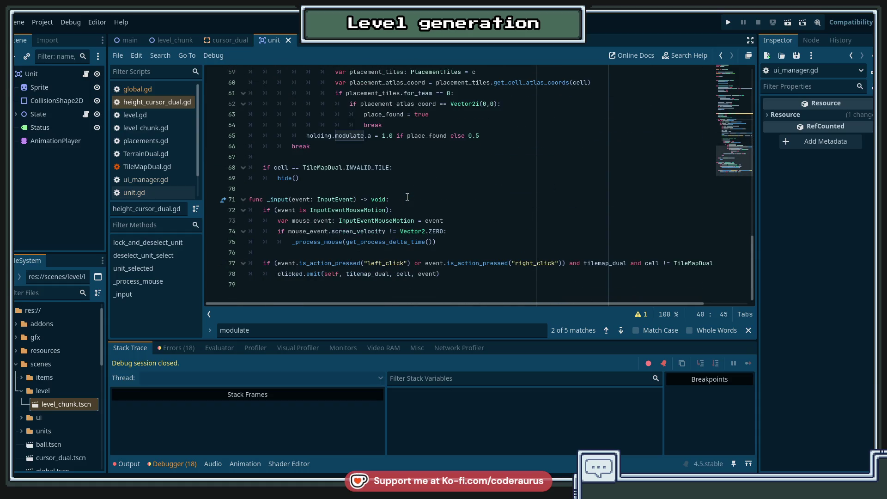
scroll(446, 160, "up", 6)
scroll(446, 160, "up", 11)
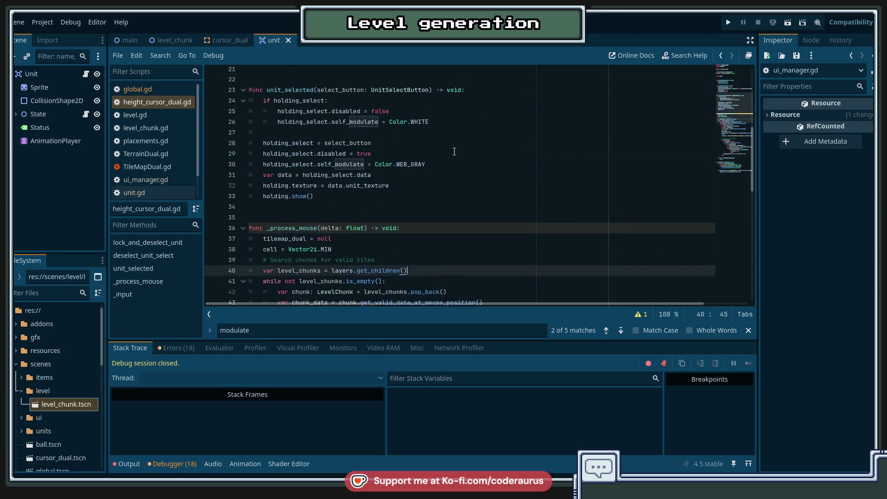
scroll(466, 131, "up", 3)
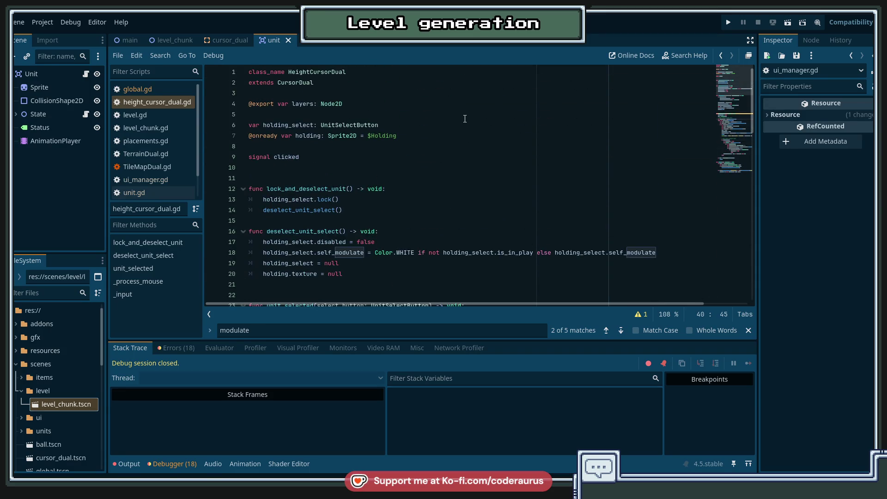
left_click(154, 115)
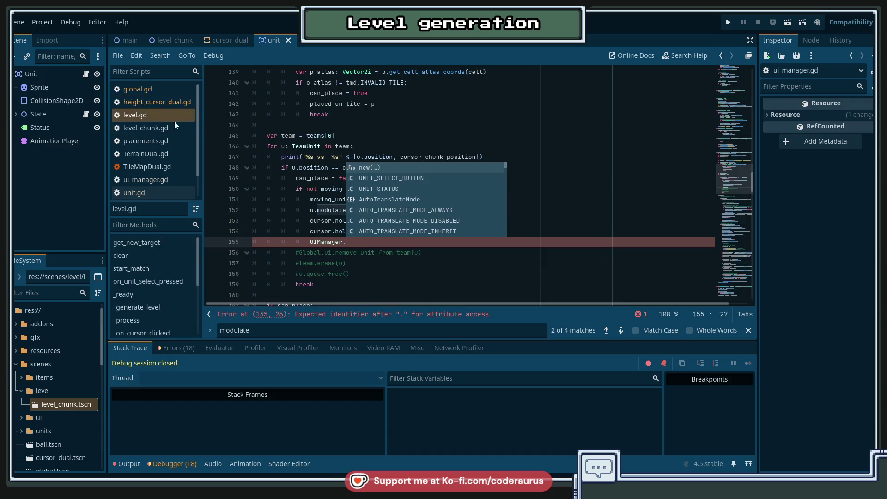
Replace 'UIManager.' on line 155 with Global.ui.select_unit(u) and save level.gd.
left_click(503, 93)
left_click(361, 242)
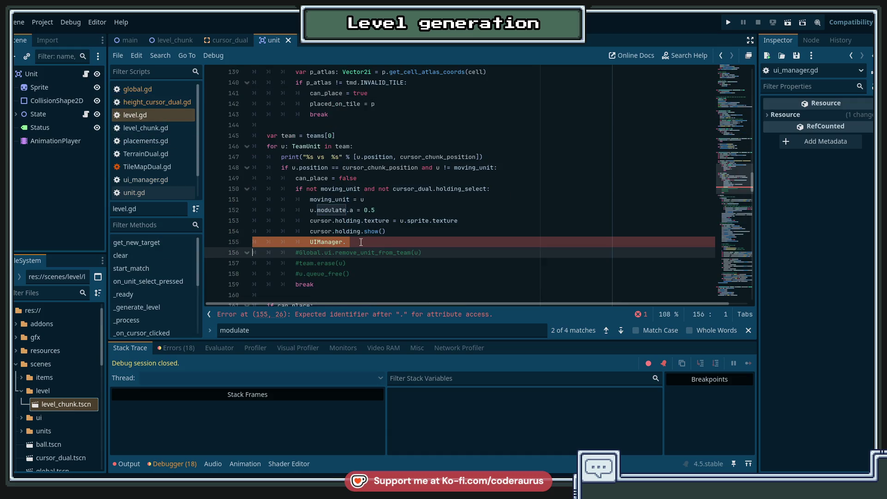
key("shift+Home")
type("Gl")
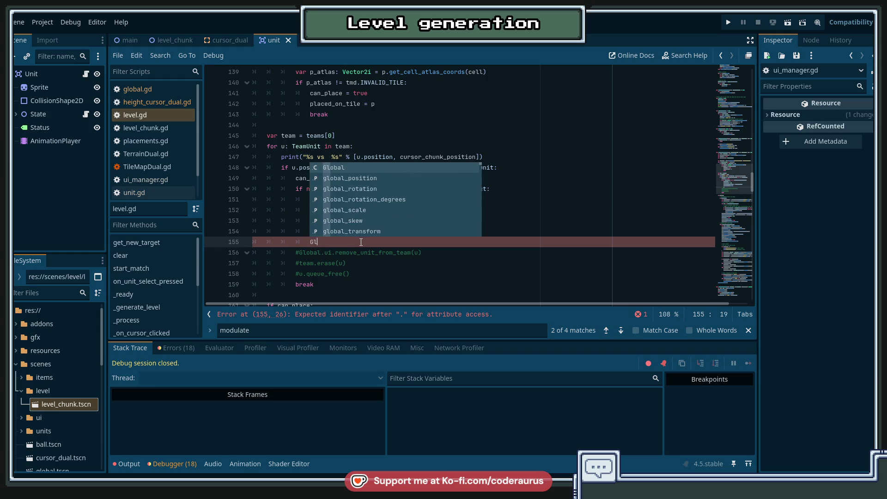
type("obal.ui.")
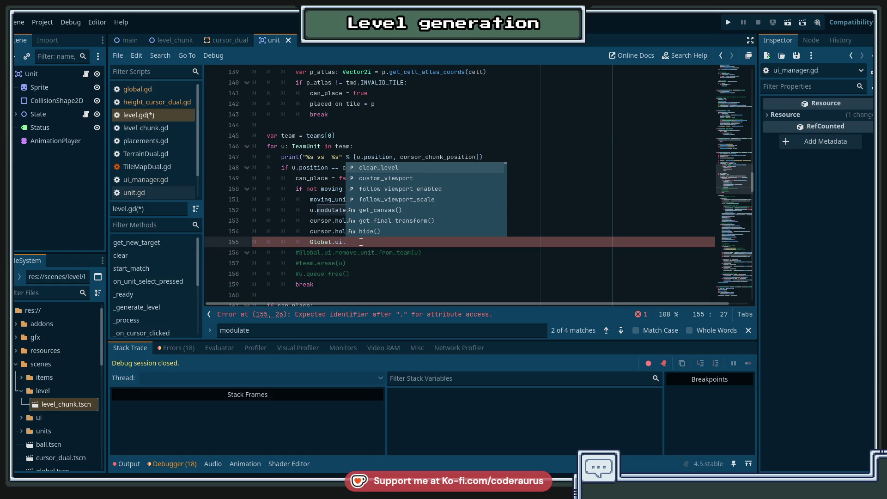
type("select_")
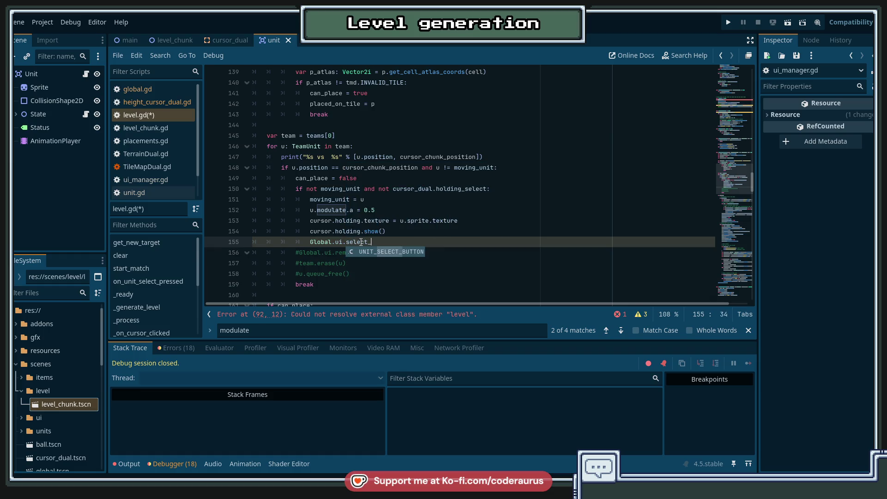
type("unit(")
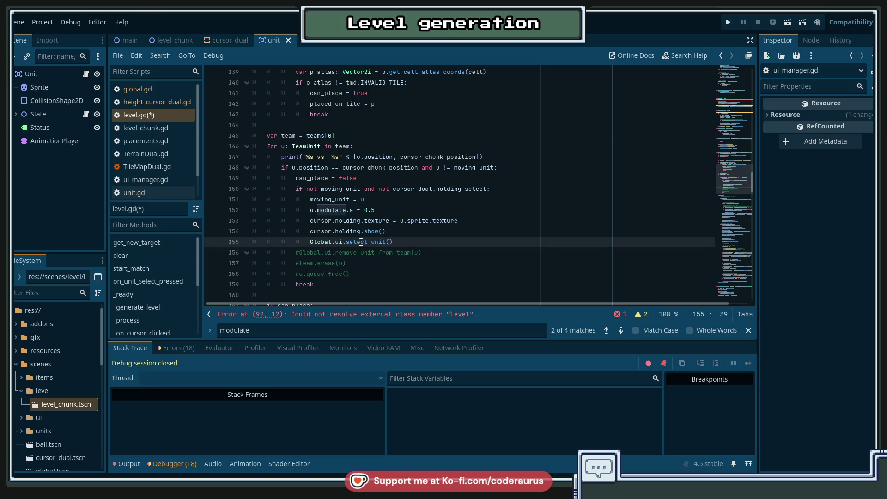
type("u")
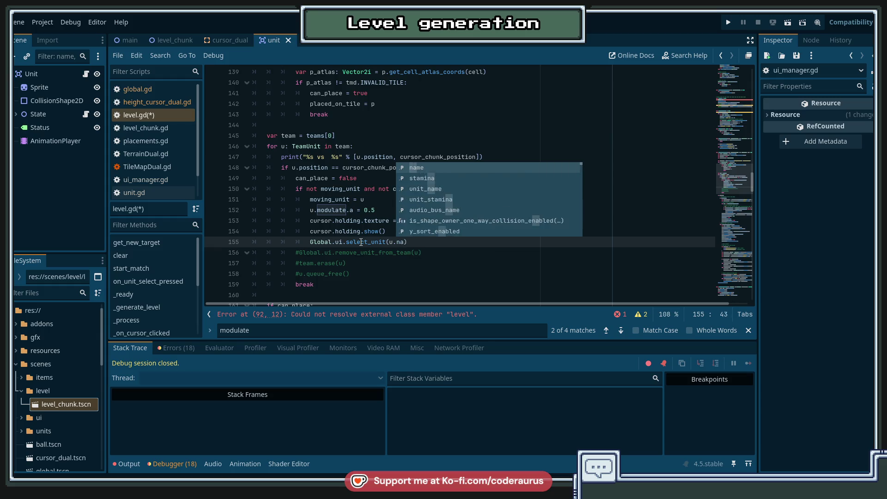
type(")")
key("ctrl+s")
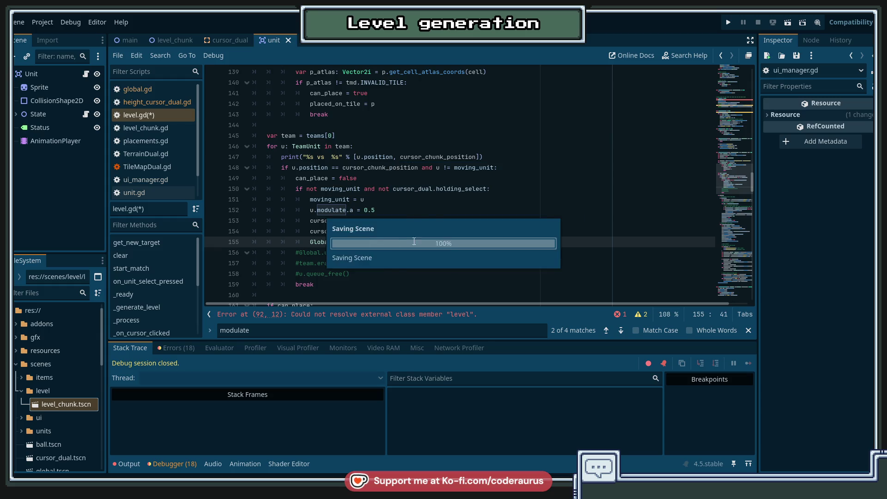
Jump from the ui reference to its declaration in global.gd.
left_click(368, 242)
double_click(373, 241)
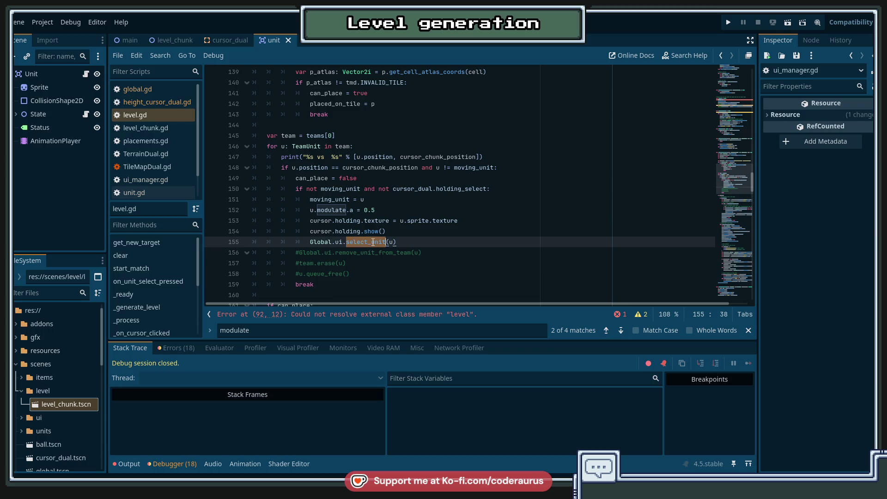
left_click(338, 243, "ctrl")
key("alt+Left")
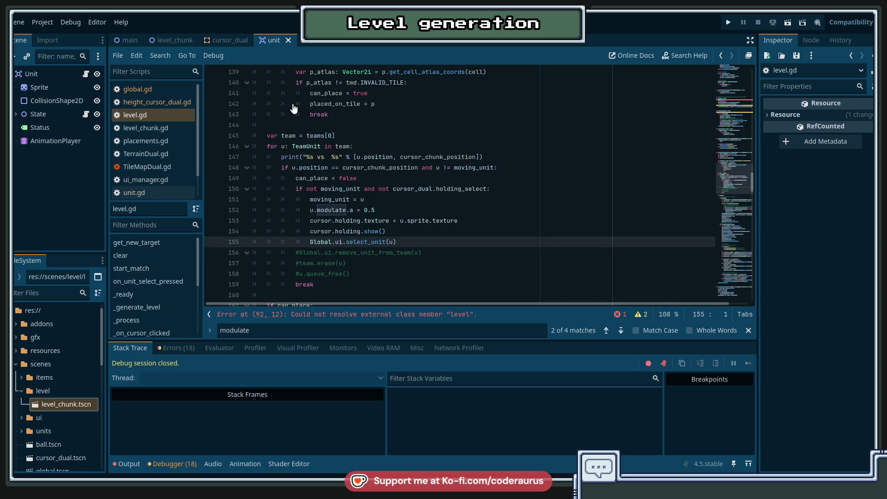
left_click(338, 242, "ctrl")
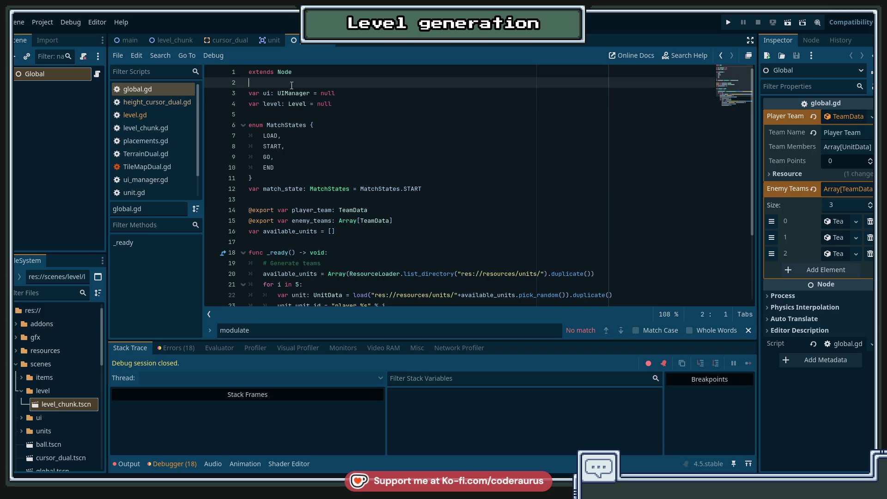
In ui_manager.gd, go to the blank line after show_round_end.
left_click(295, 82, "ctrl")
left_click(300, 199)
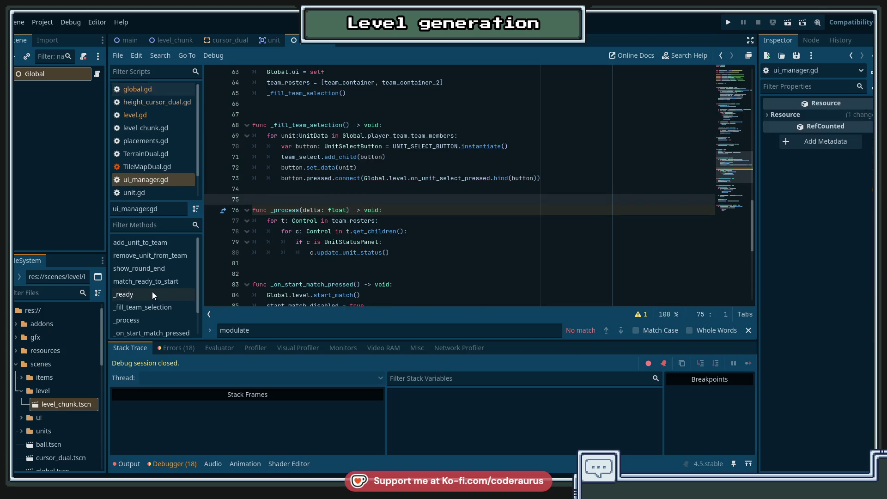
left_click(159, 270)
left_click(312, 231)
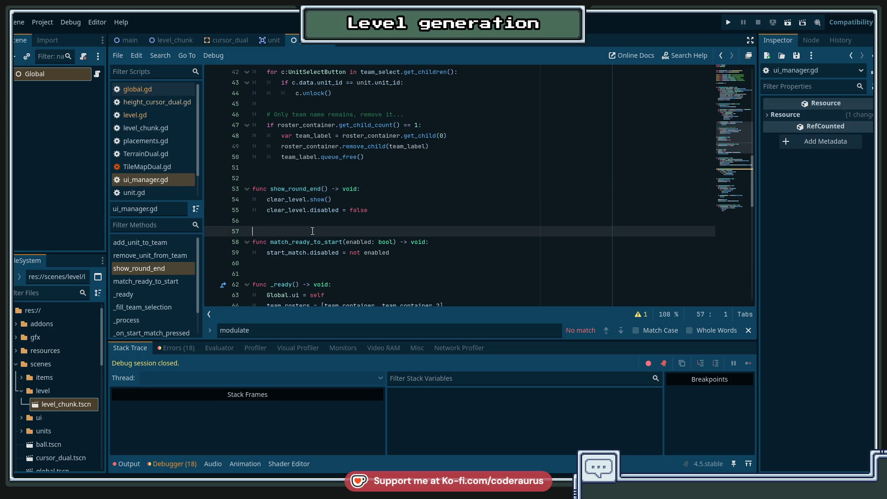
Declare func select_unit(unit: TeamUnit) -> void: below show_round_end.
key("Return")
key("Return")
key("Up")
key("Return")
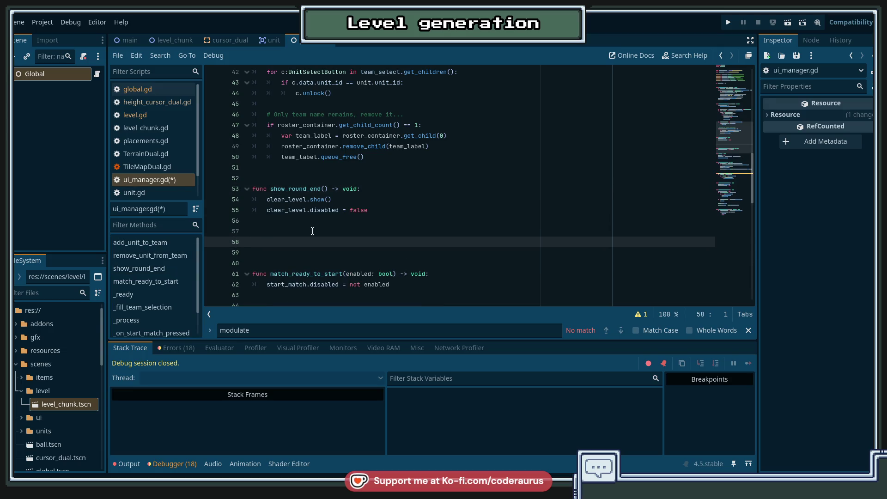
type("func select_unit()")
type(" -> void:")
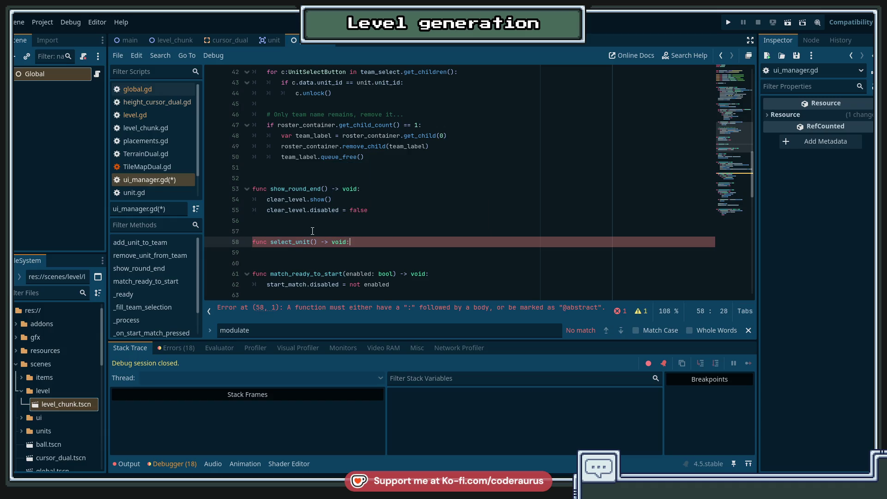
key("Return")
key("Up")
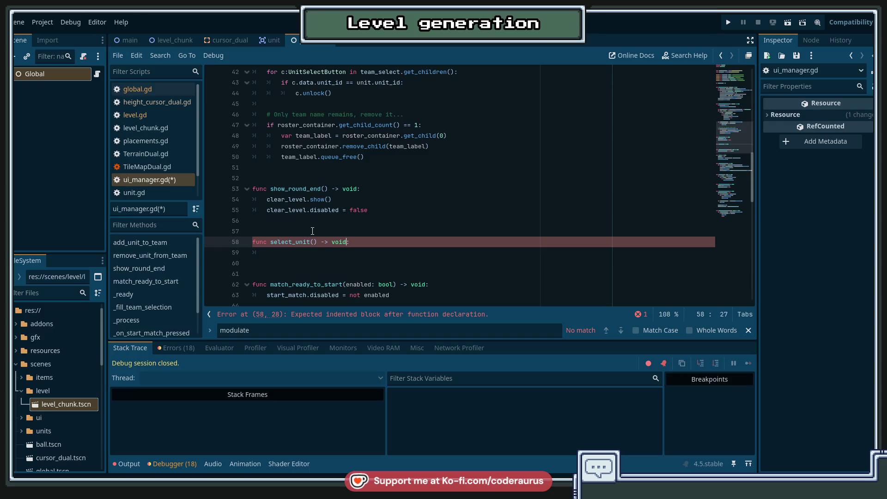
key("ctrl+Left")
key("ctrl+Left")
key("ctrl+Left")
key("BackSpace")
key("BackSpace")
key("BackSpace")
key("BackSpace")
type("nit: Team")
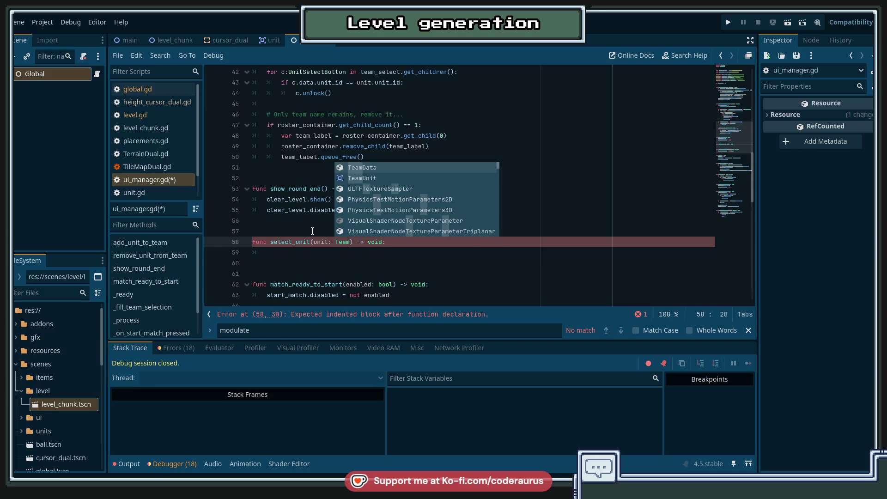
type("Unit")
key("Down")
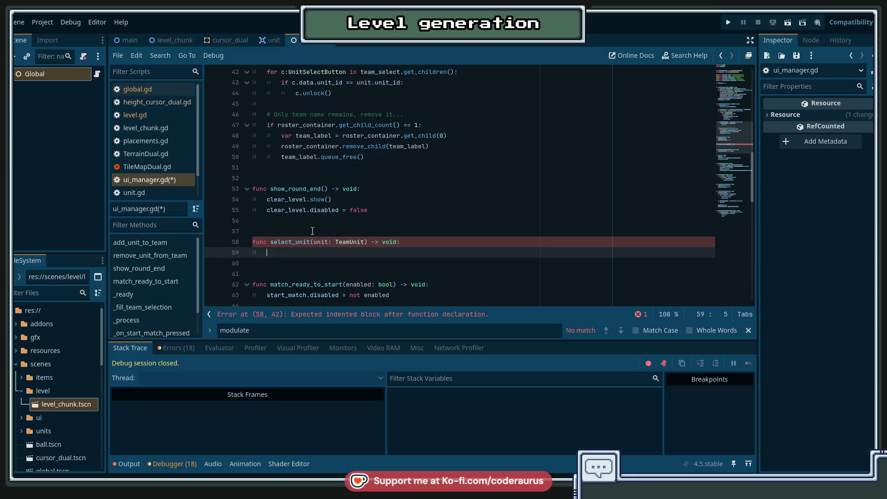
Select the button-unlocking loop in _unlock_unit_select.
scroll(365, 200, "up", 4)
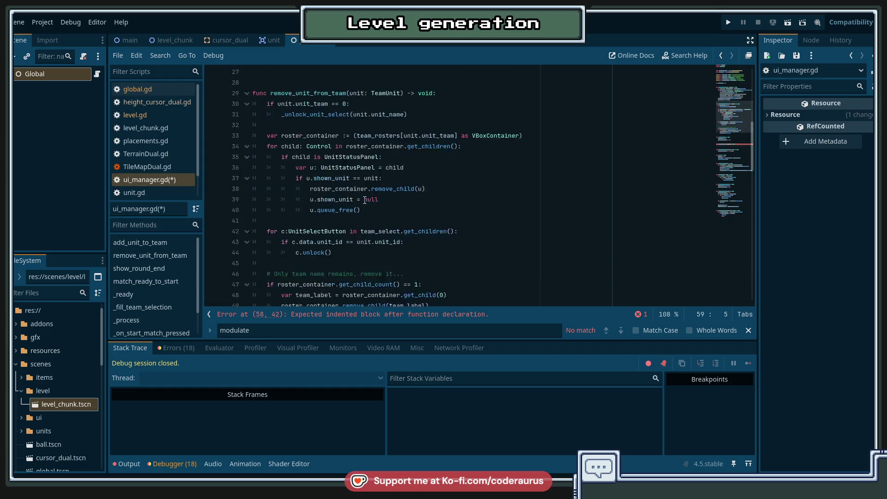
scroll(365, 200, "down", 10)
scroll(367, 200, "down", 6)
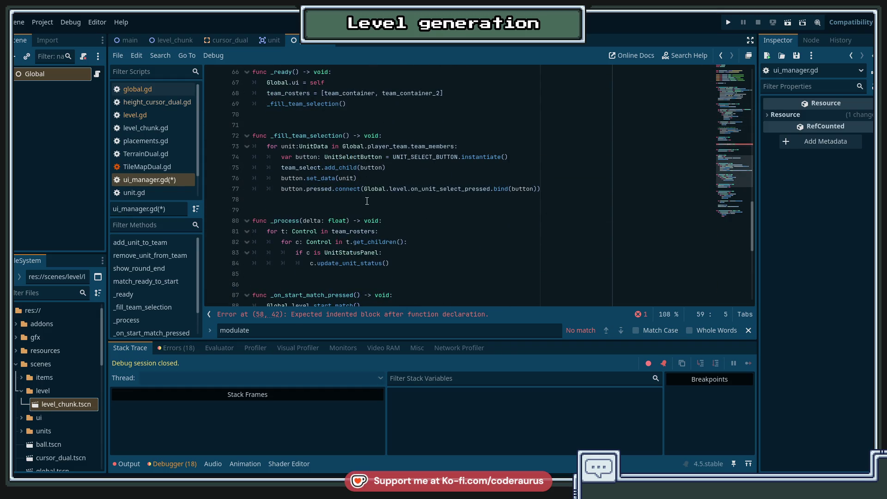
scroll(367, 201, "down", 3)
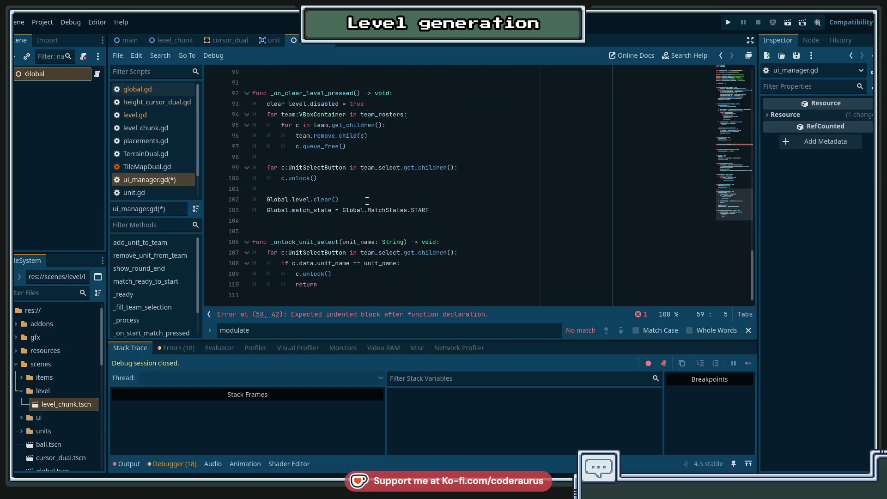
mouse_move(269, 254)
left_mouse_down()
mouse_move(319, 257)
mouse_move(325, 285)
left_mouse_up()
scroll(362, 205, "up", 12)
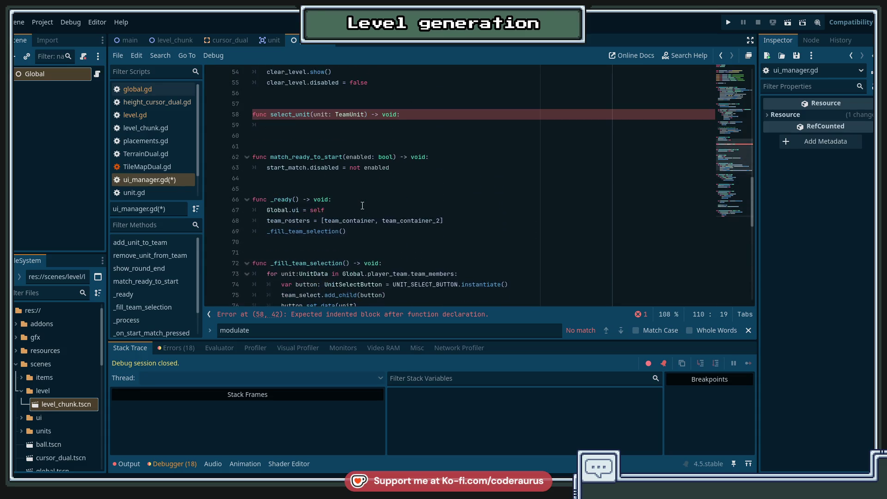
Paste the loop into select_unit and compare against unit.unit_name.
left_click(303, 126)
type("for c:UnitSelectButton in team_select.get_children(): \t\tif c.data.unit_name == unit_name: \t\t\tc.unlock() \t\t\treturn")
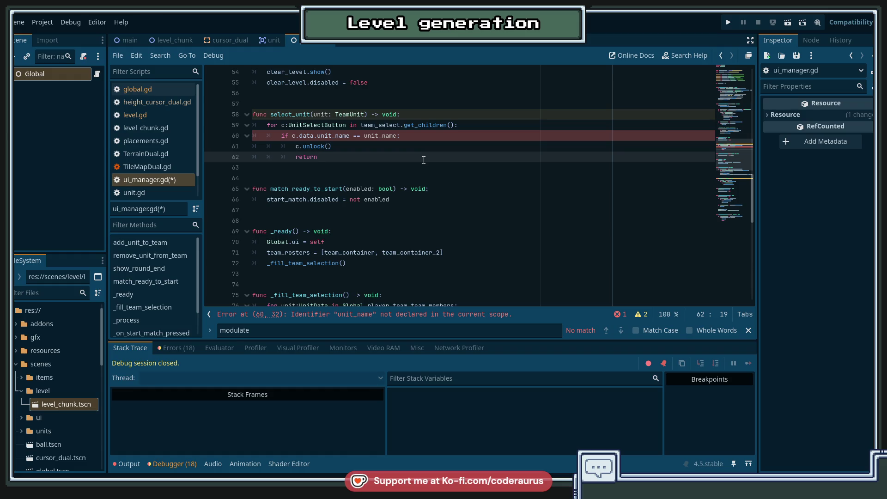
left_click(363, 147)
double_click(364, 135)
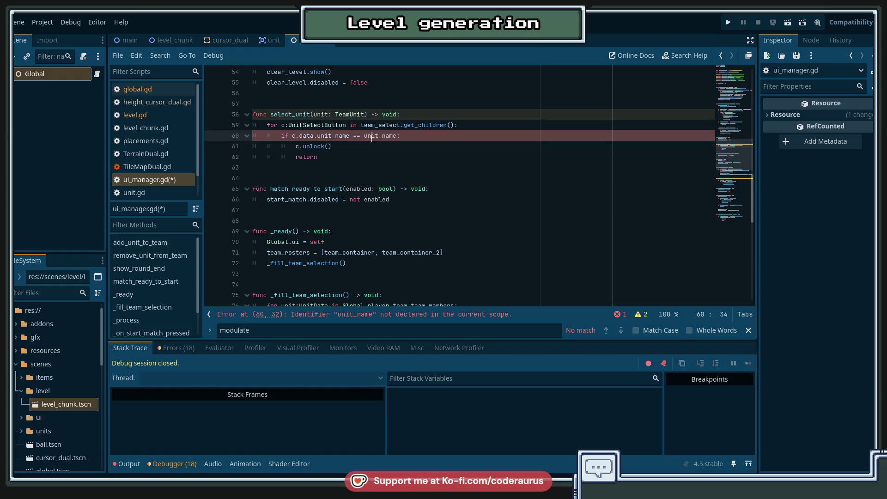
left_click(364, 136)
double_click(364, 136)
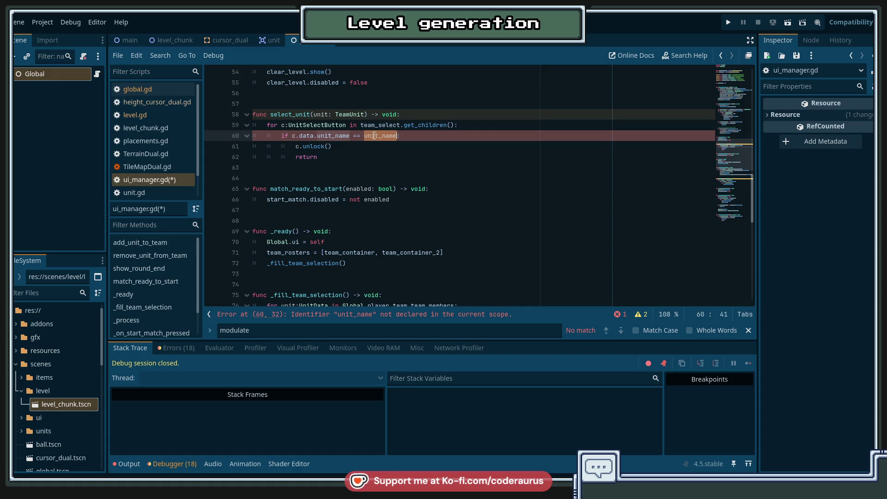
type("unit.")
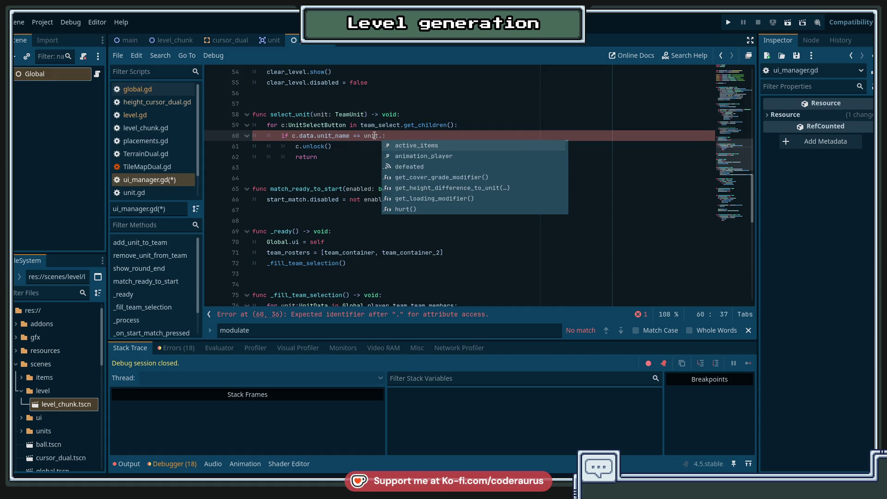
type("unit_name")
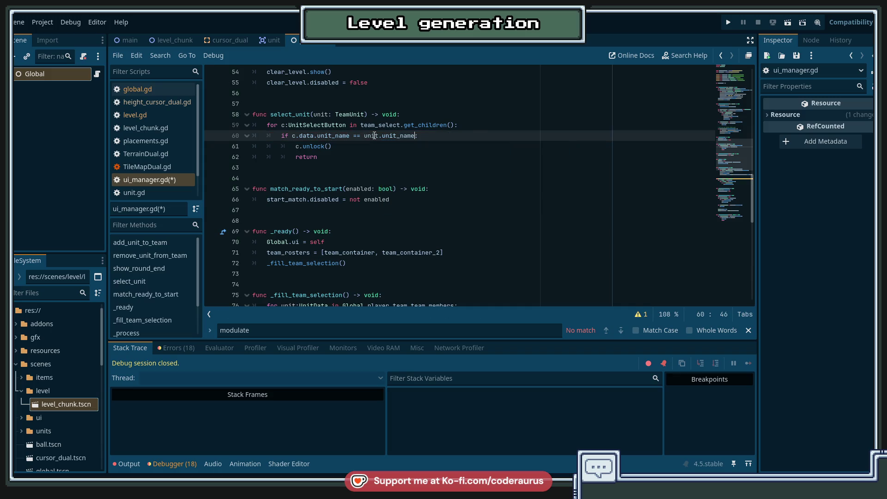
Delete the c.unlock() and return lines from the pasted loop.
key("ctrl+Left")
key("Down")
key("Down")
key("Up")
key("Home")
key("shift+Down")
key("shift+End")
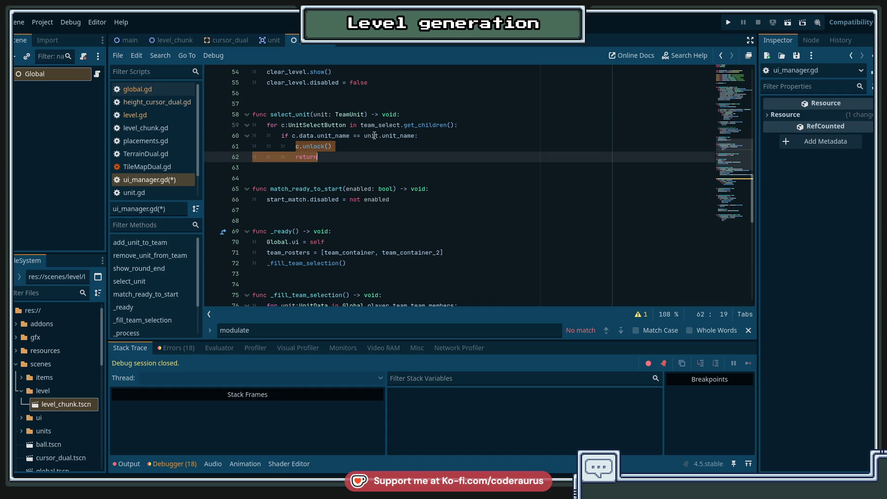
key("BackSpace")
type("c")
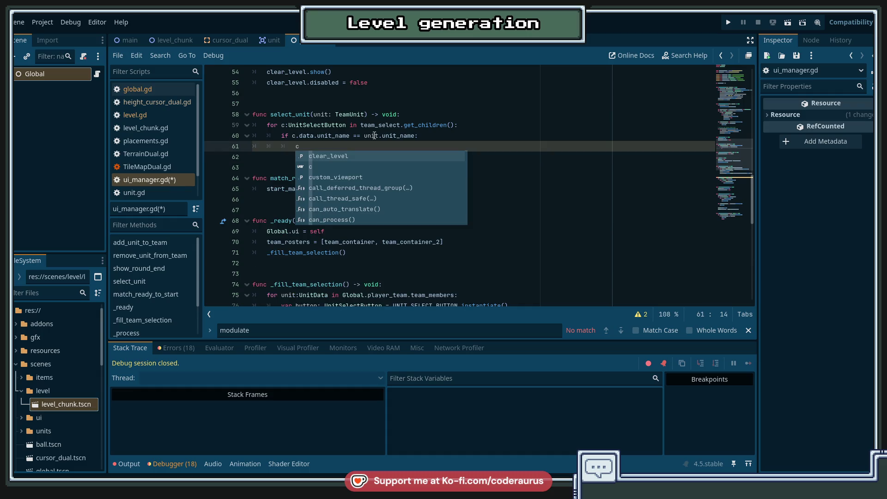
key("Escape")
Rename the loop variable to button, emit button.pressed.emit() inside the if, and save.
key("Up")
key("Up")
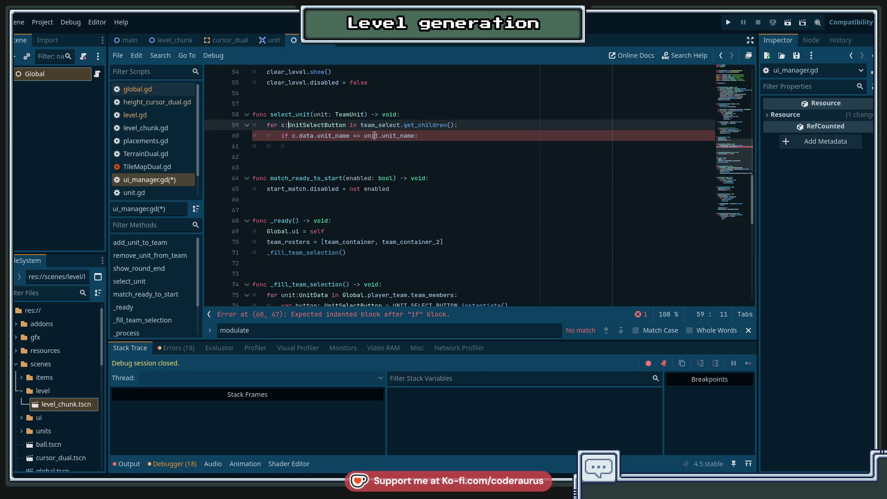
key("Left")
key("Left")
key("Left")
key("BackSpace")
type("button")
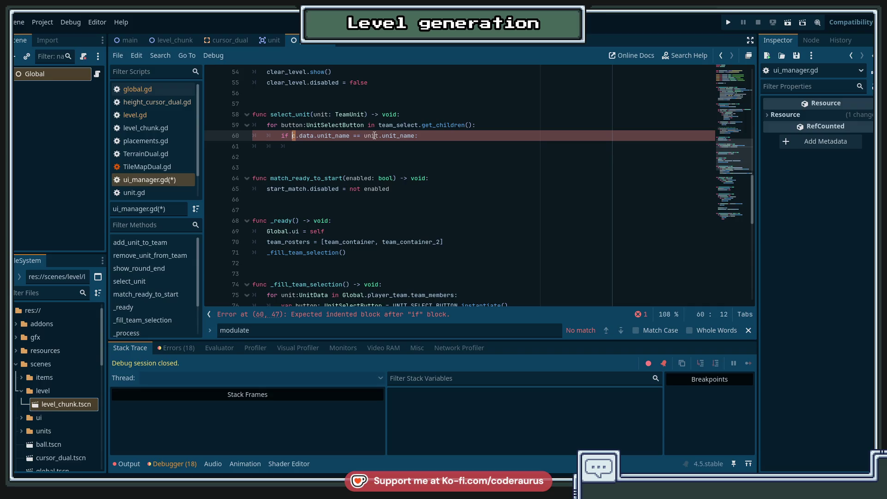
type("button")
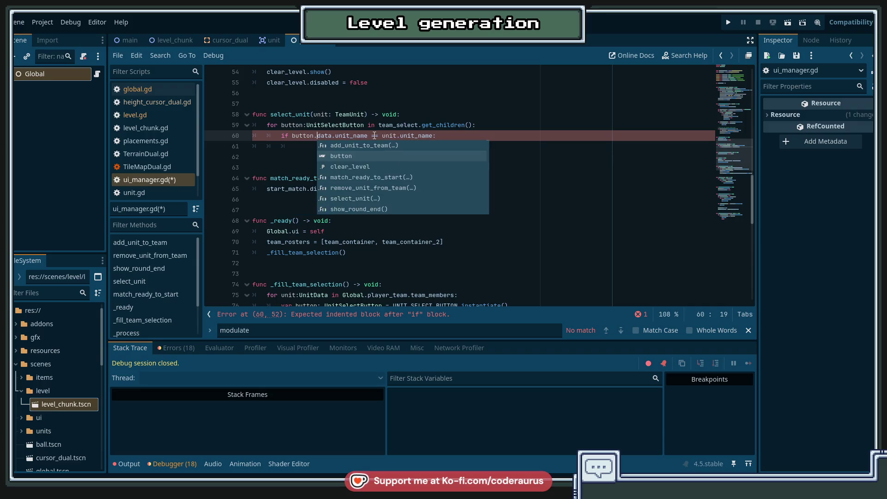
key("Down")
type("button.")
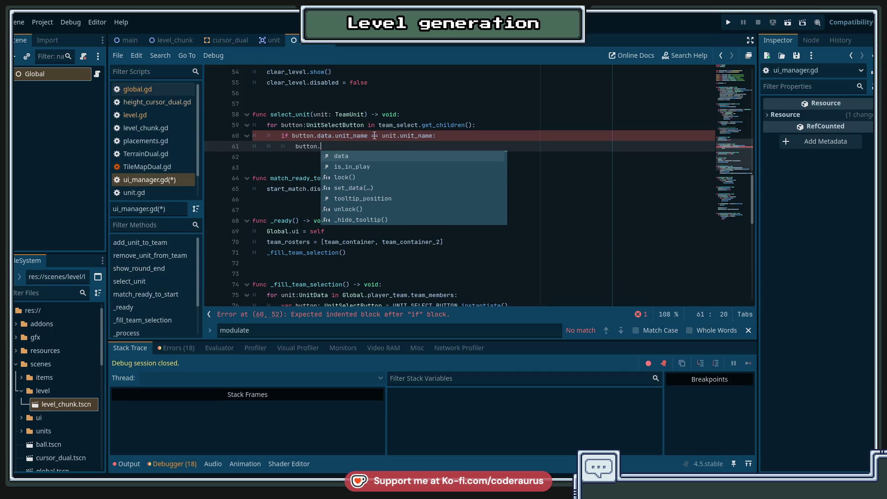
type("pressed.emit()")
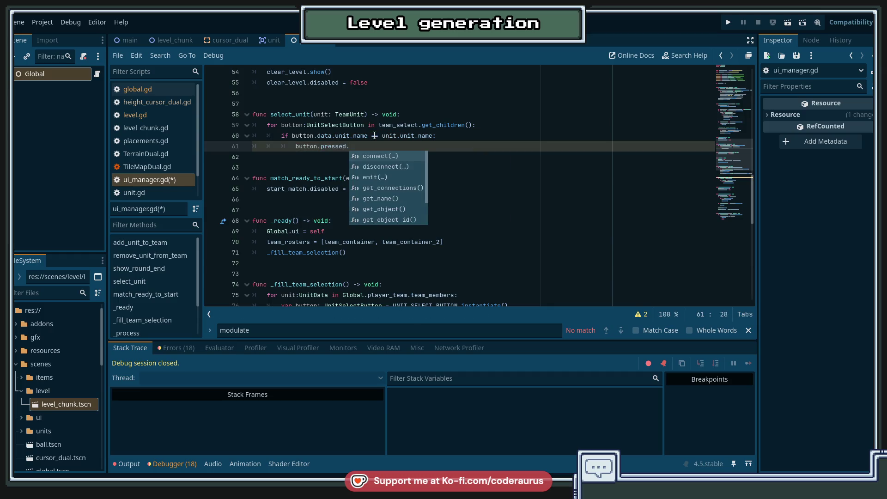
key("ctrl+s")
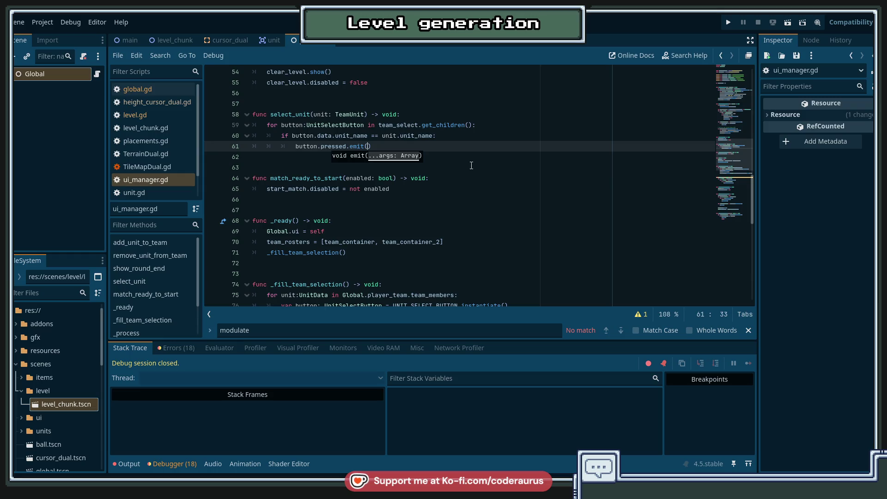
Bring up the Quick Open Scene search.
left_click(480, 162)
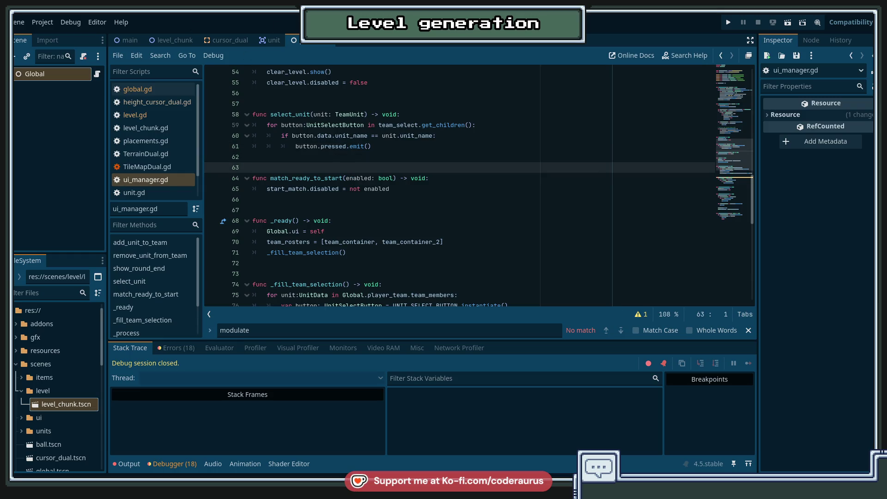
left_click(443, 134)
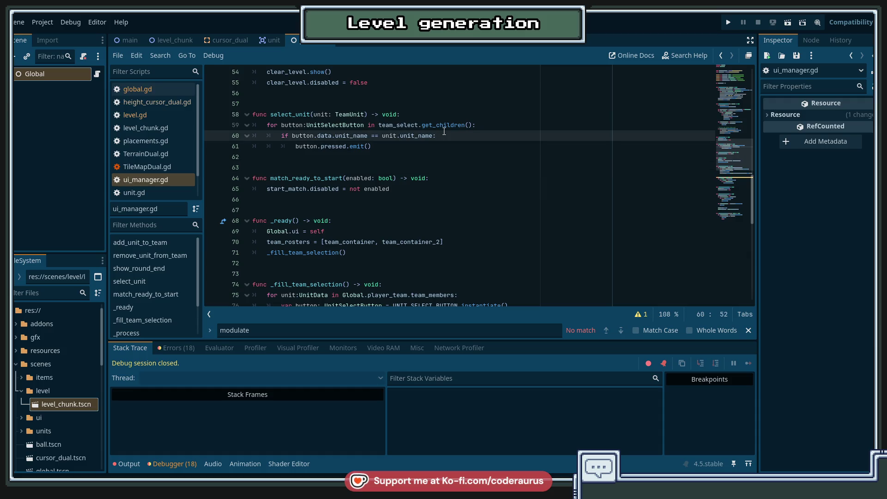
key("ctrl+o")
key("Escape")
key("ctrl+shift+o")
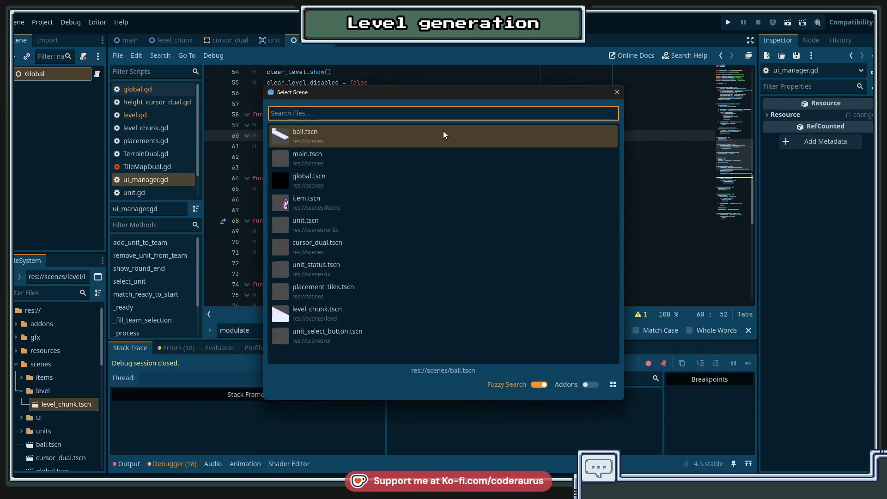
Search 'unit' and open unit_select_button.tscn.
type("unit")
key("Down")
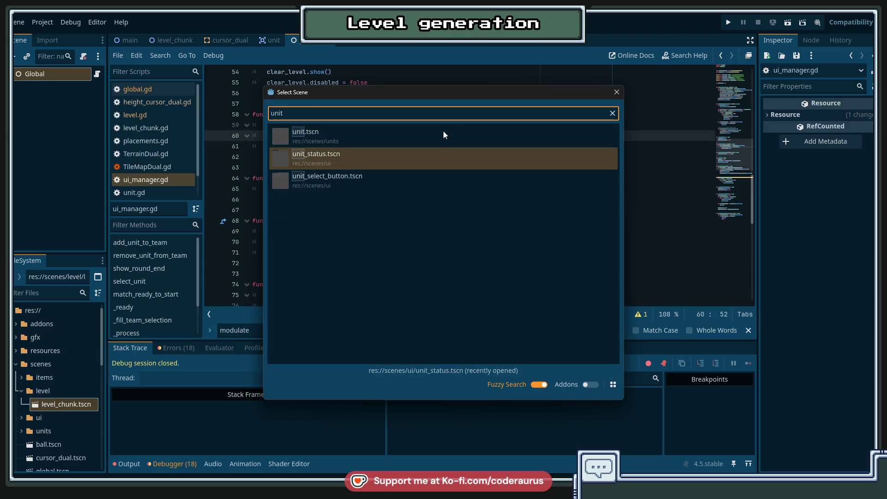
key("Return")
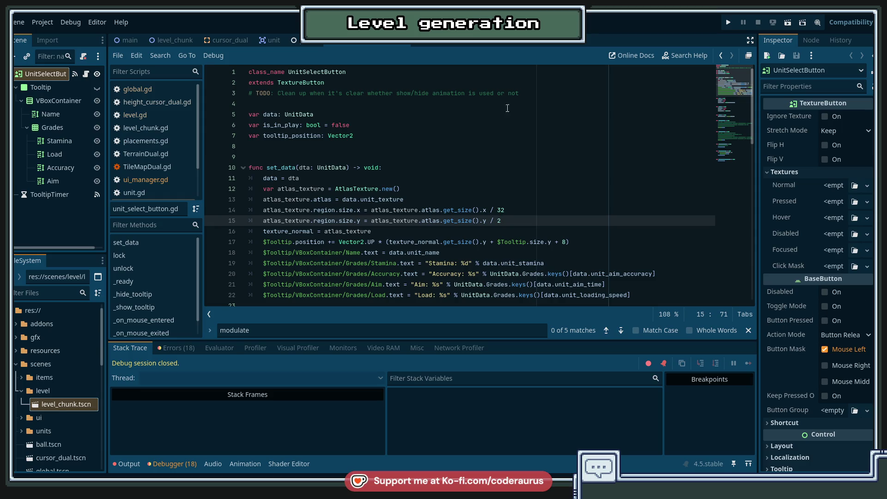
Switch back to the Global scene and run the project with F5.
key("ctrl+shift+Tab")
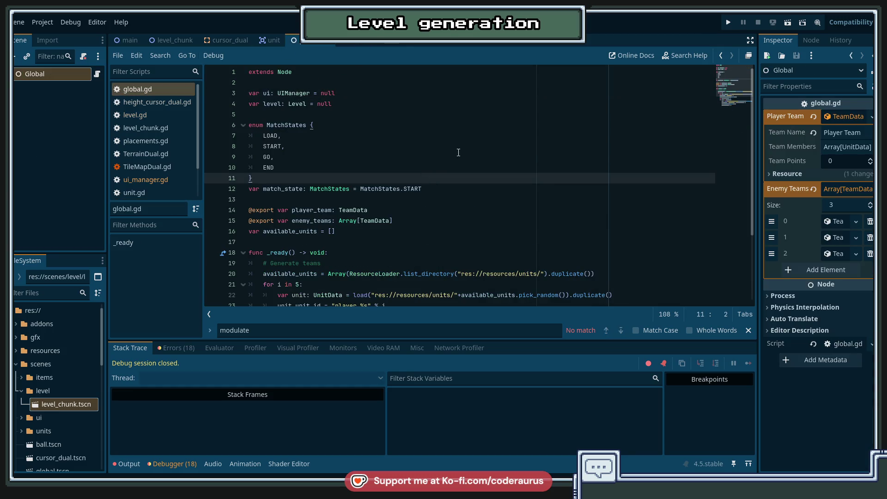
left_click(459, 152)
key("F5")
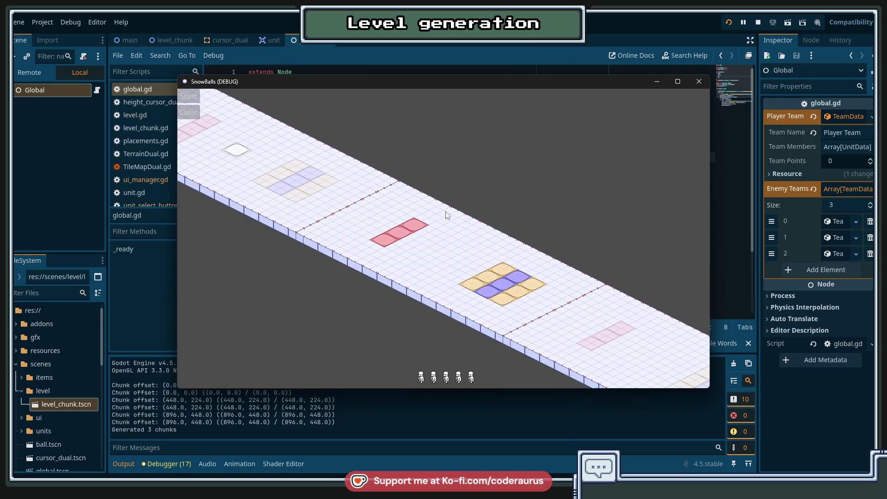
In the running game, place the first unit on a field tile and click it to select it.
left_click(418, 378)
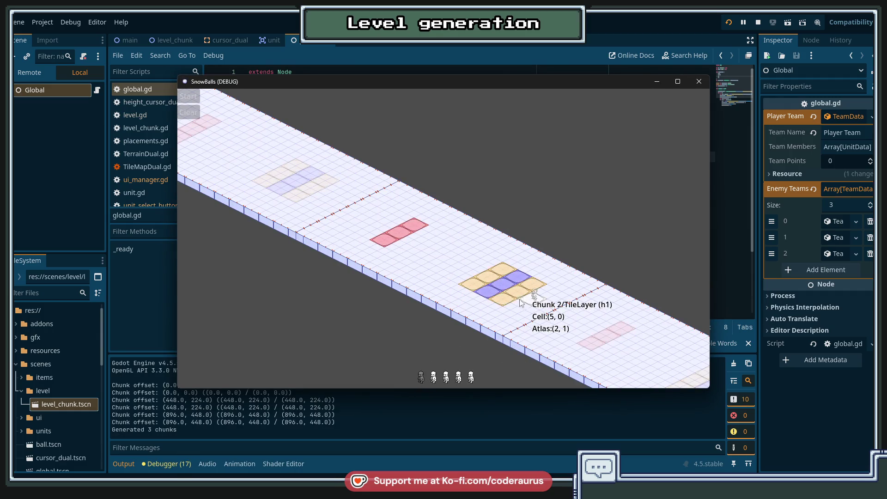
left_click(518, 277)
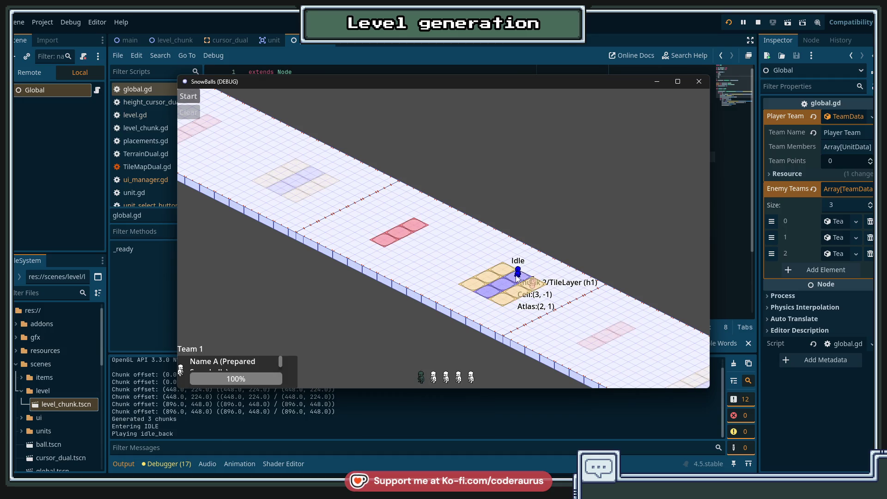
left_click(487, 295)
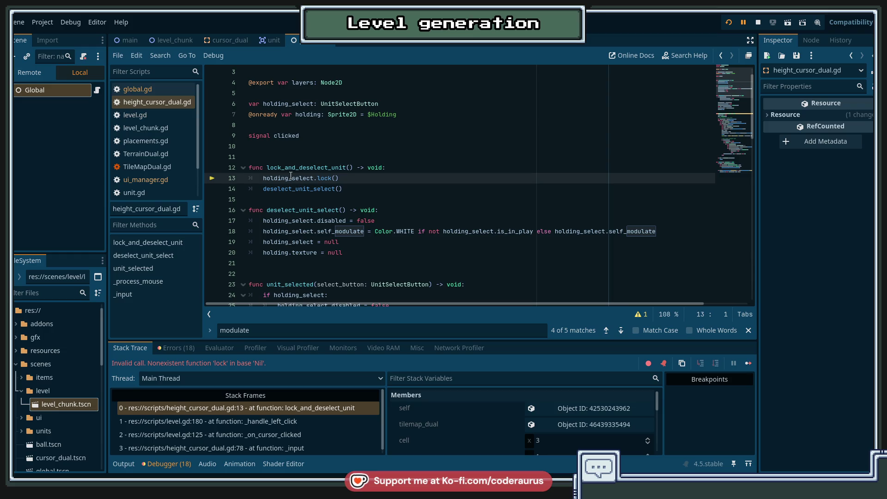
Inspect holding_select, then open level.gd at line 155's Global.ui.select_unit(u) call.
mouse_move(292, 177)
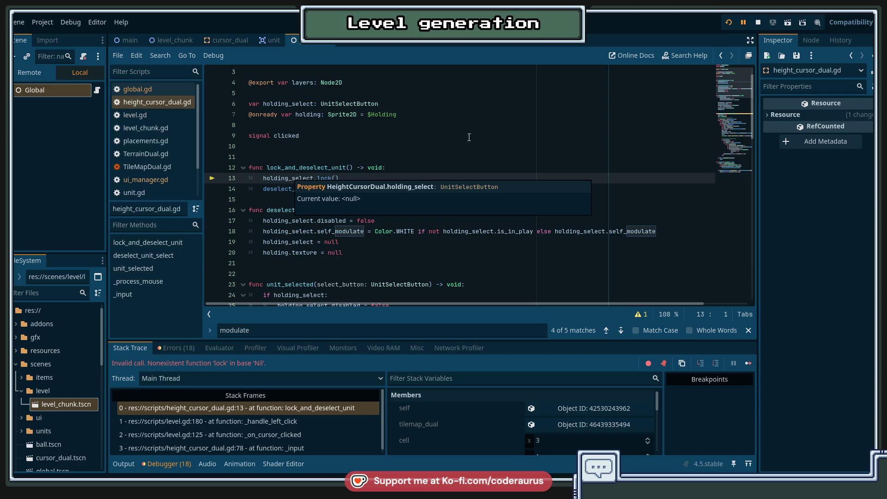
scroll(469, 137, "down", 8)
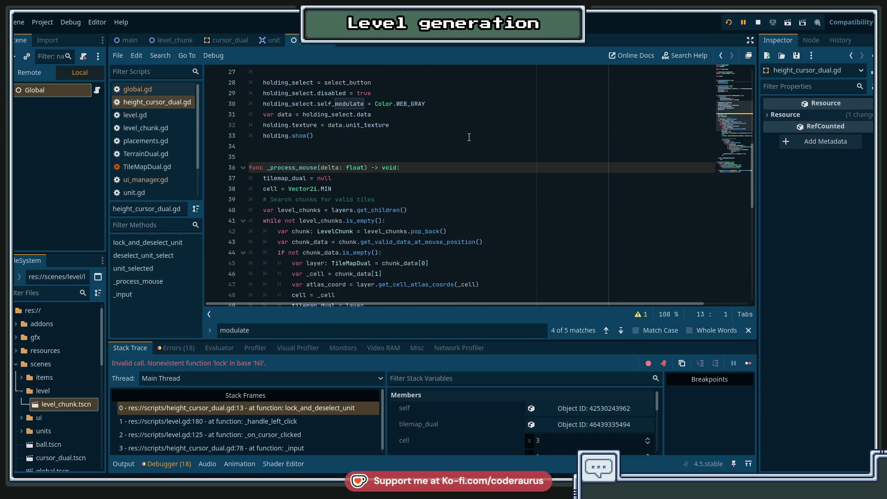
scroll(469, 138, "down", 8)
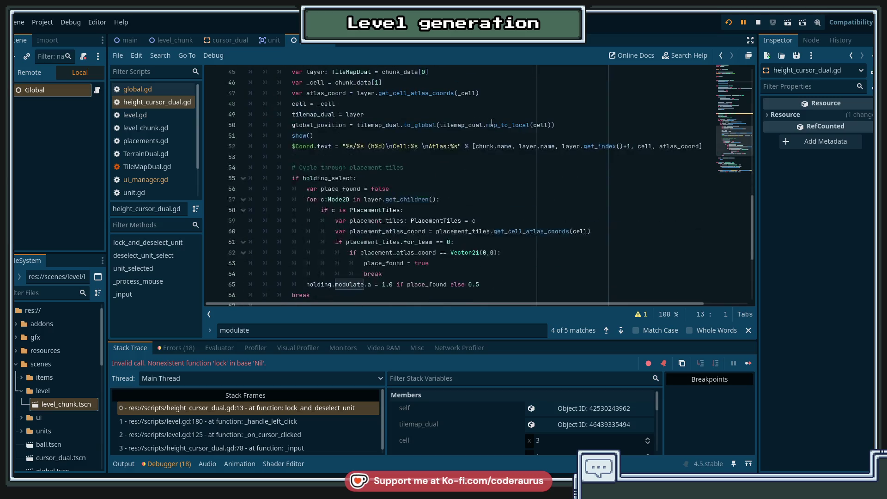
scroll(493, 123, "down", 3)
key("alt+Left")
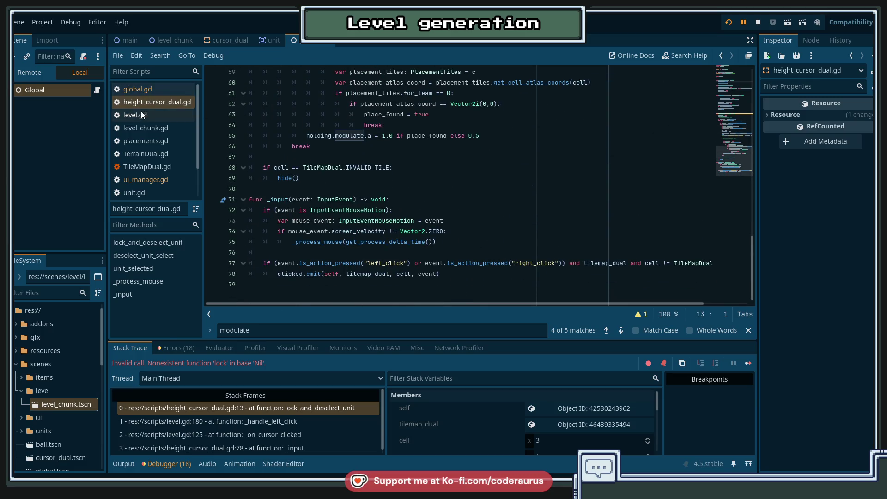
left_click(496, 212)
left_click(449, 240)
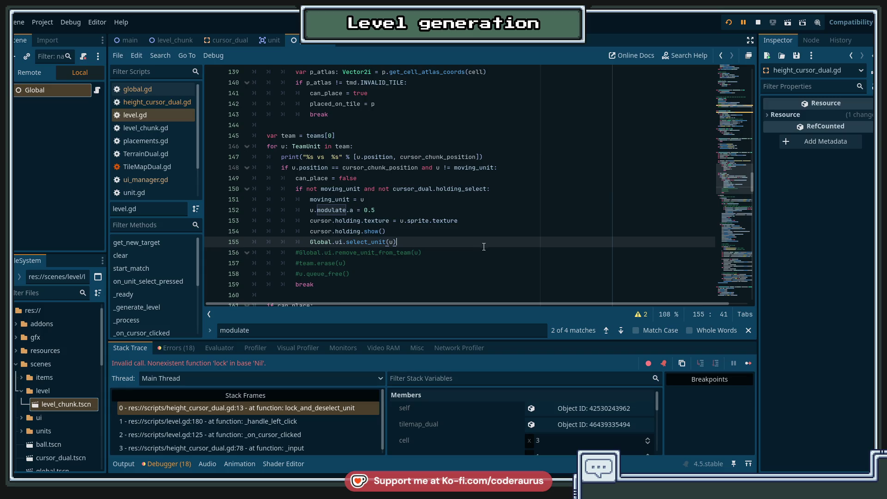
Check the output and stack trace, view select_unit's documentation, and stop the game.
left_click(127, 465)
left_click(164, 464)
double_click(367, 242)
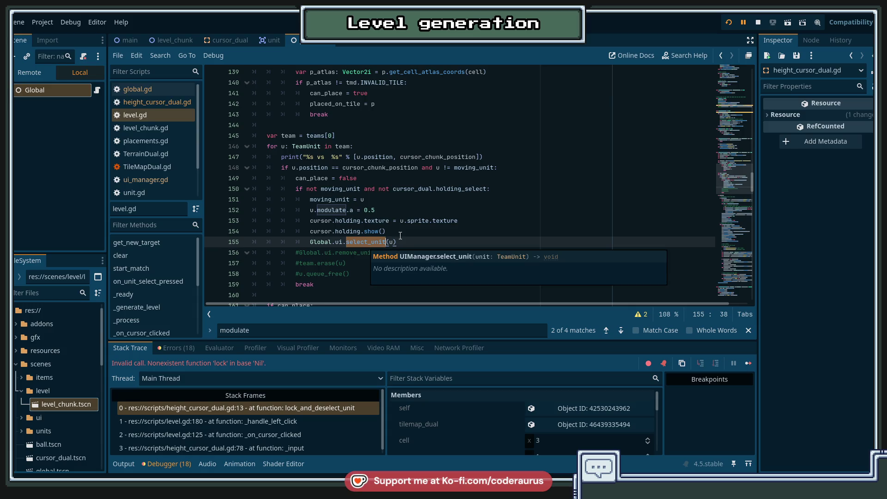
left_click(423, 246)
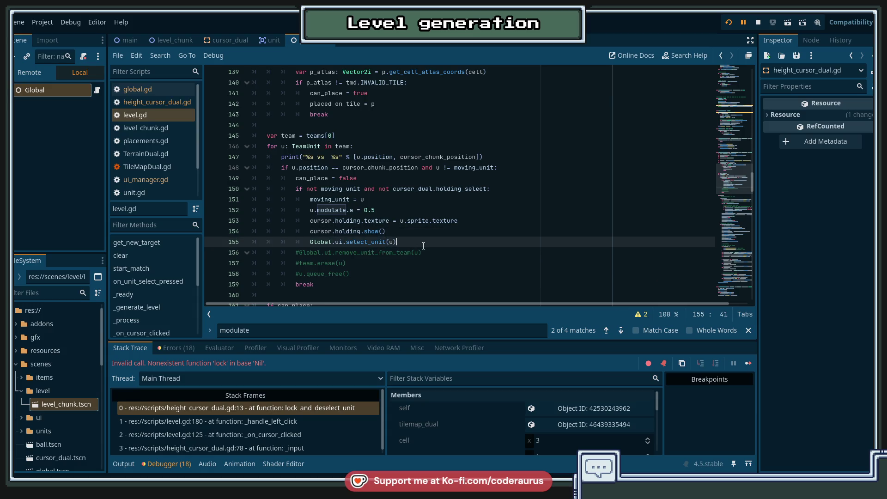
left_click(757, 23)
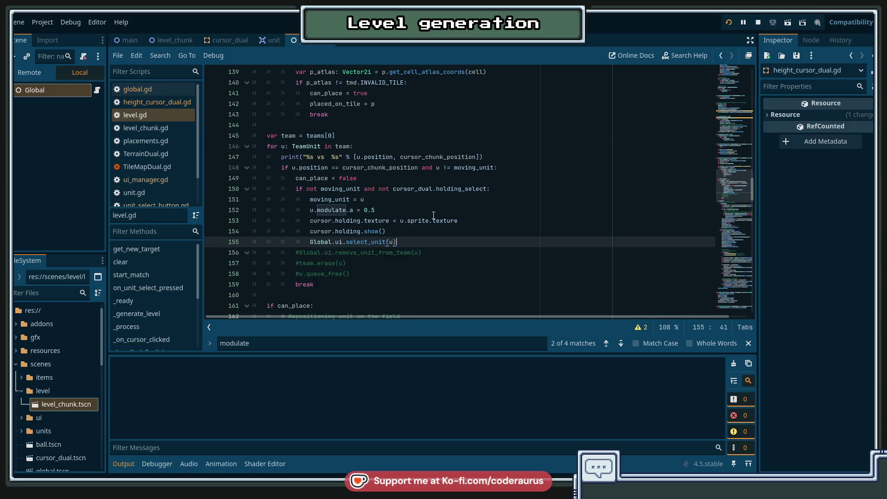
Rerun SnowBalls, place the first roster unit on the field, test a couple of cells, then close the game.
key("F5")
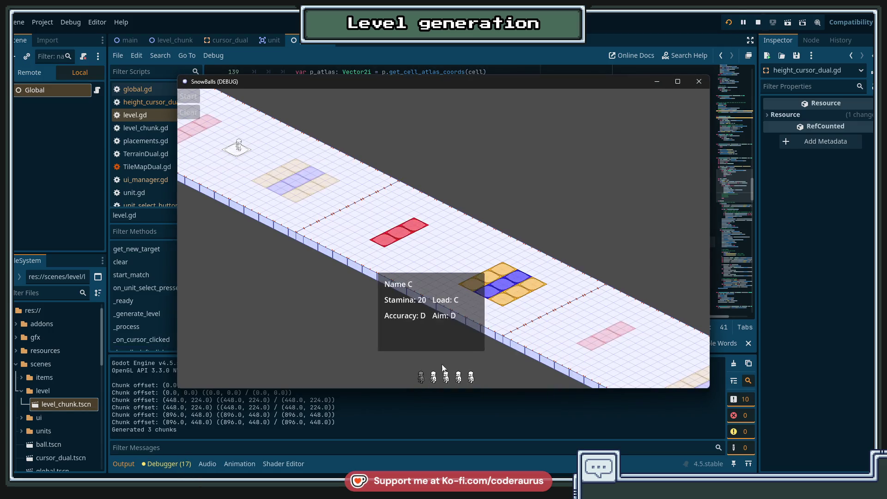
left_click(421, 376)
left_click(516, 300)
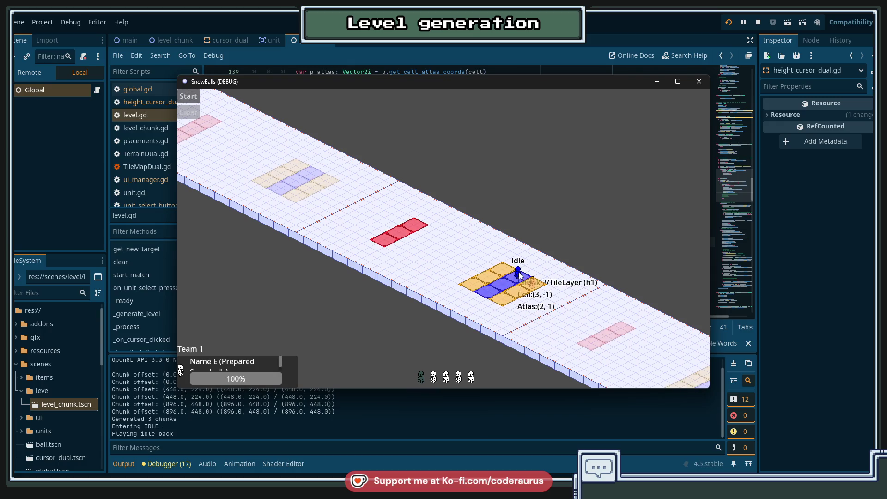
left_click(485, 295)
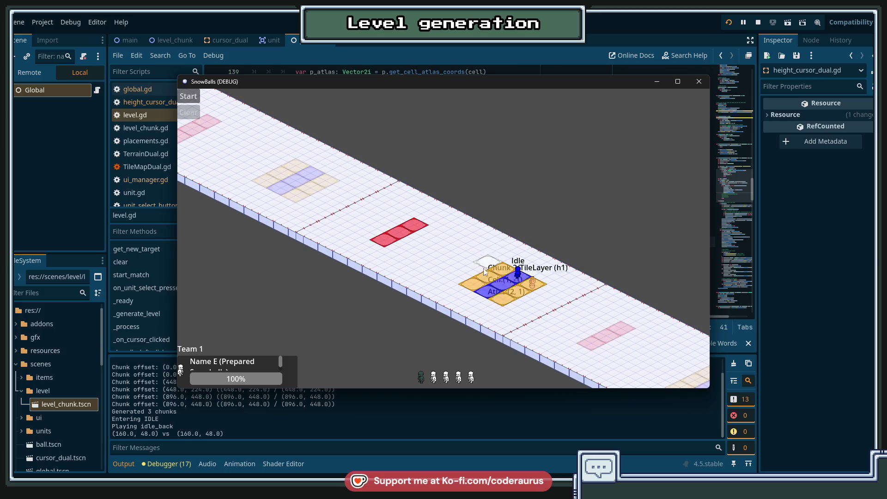
left_click(539, 264)
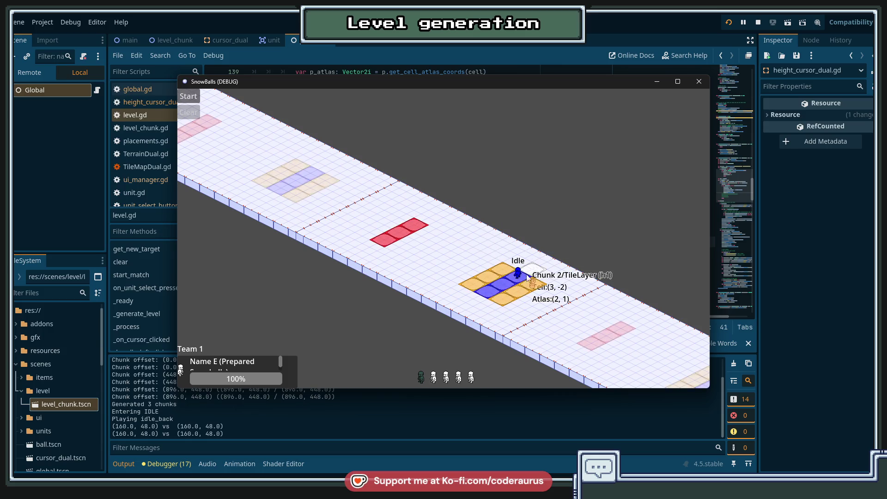
left_click(699, 81)
left_click(492, 197)
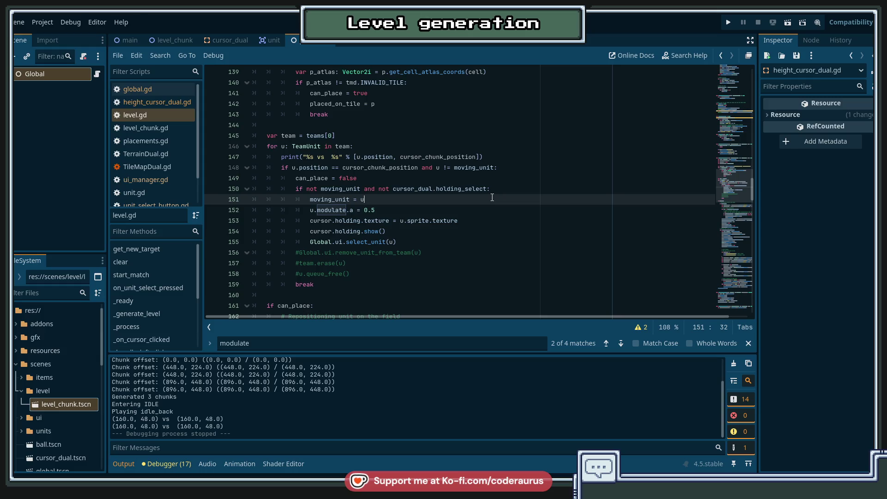
Review lines 151–155 of level.gd, highlighting every use of moving_unit.
left_click(380, 209)
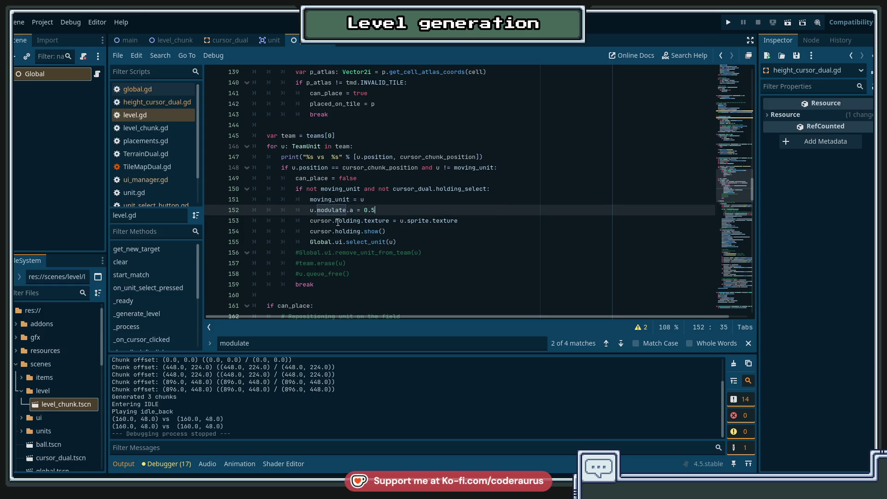
double_click(330, 199)
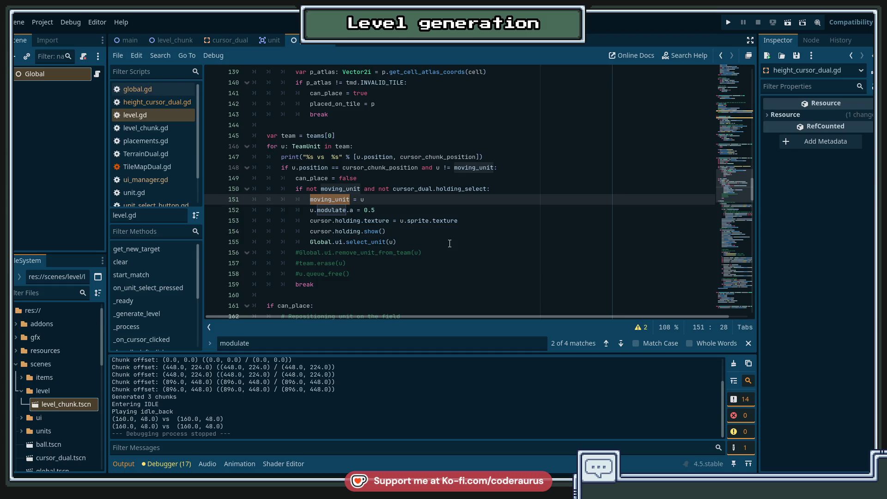
left_click(432, 240)
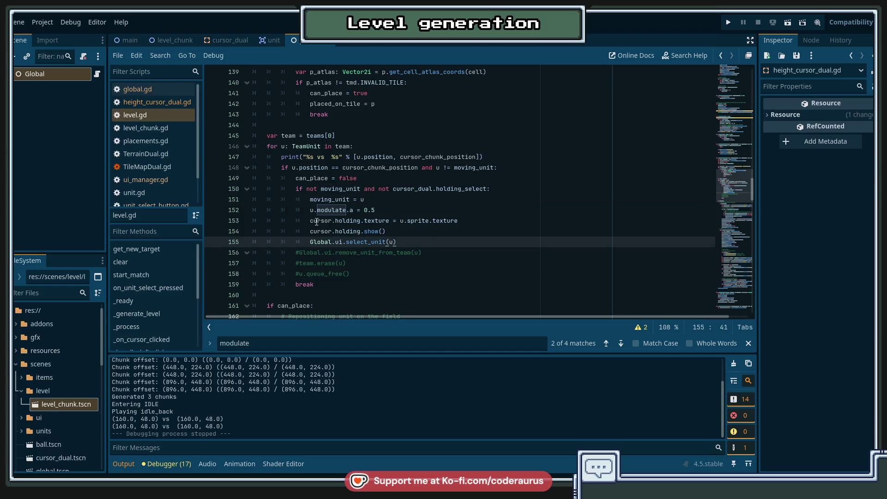
mouse_move(310, 221)
left_mouse_down()
mouse_move(396, 241)
mouse_move(311, 242)
left_mouse_up()
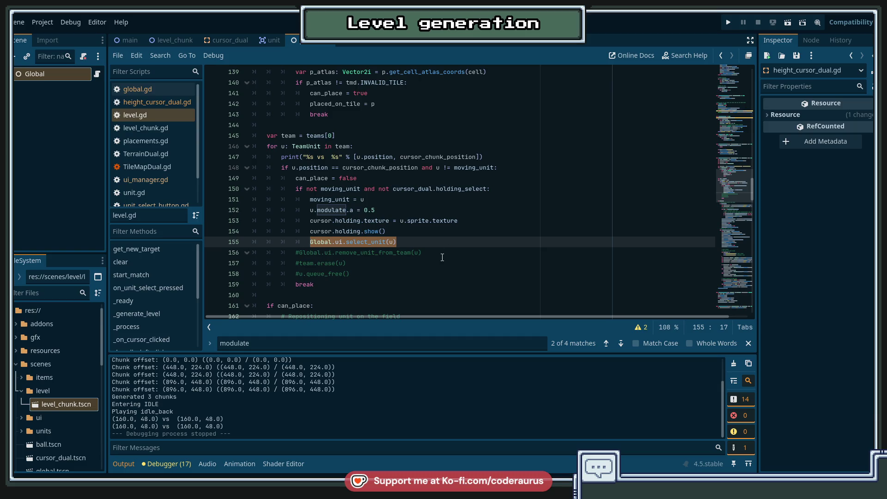
Jump to the select_unit definition in ui_manager.gd.
left_click(365, 242, "ctrl")
left_click(466, 216)
left_click(467, 214)
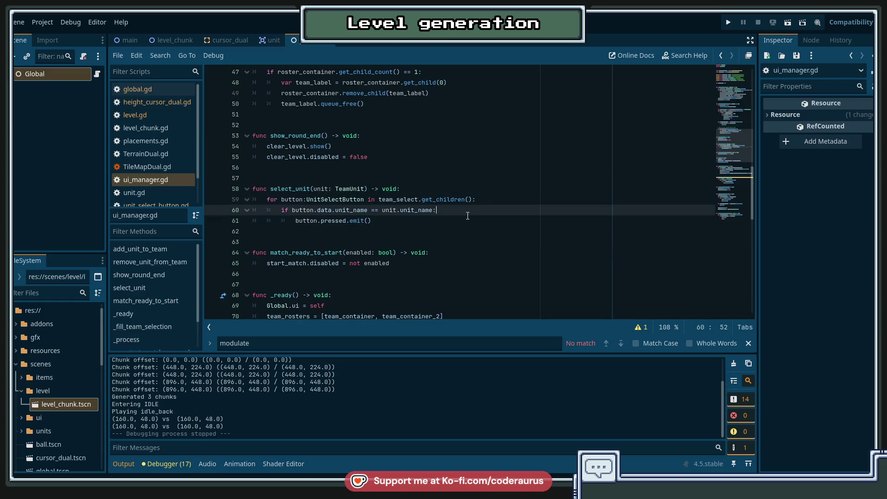
Add a blank line inside the name check and a return after the emit call.
key("Return")
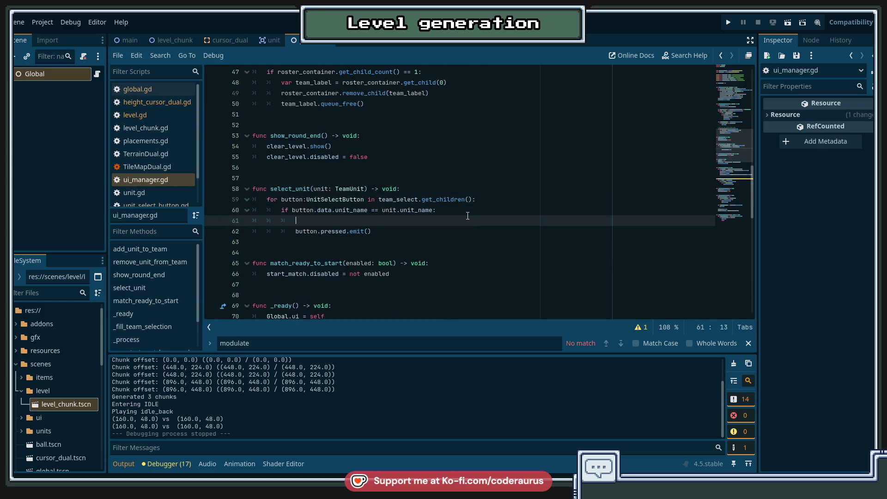
type("p")
key("BackSpace")
key("Down")
key("End")
key("Return")
type("retu")
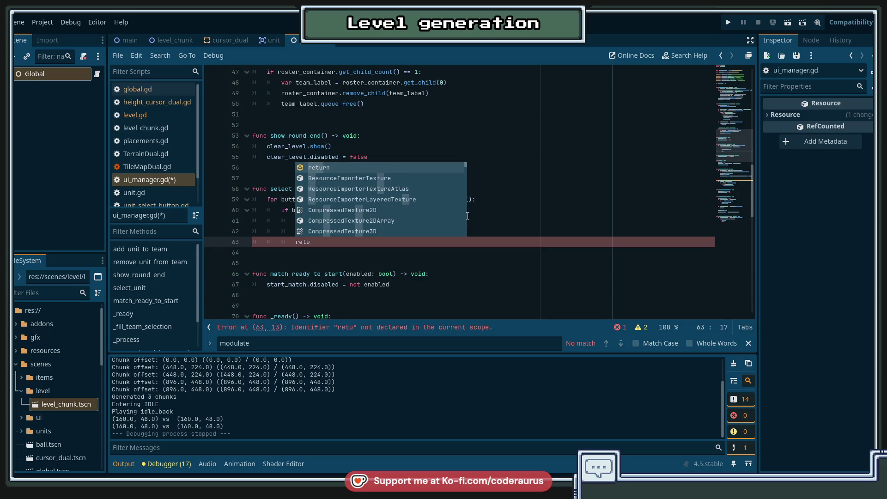
type("rn")
In the name check, print a %s message formatted with unit.unit_name, and save ui_manager.gd.
key("Up")
key("Up")
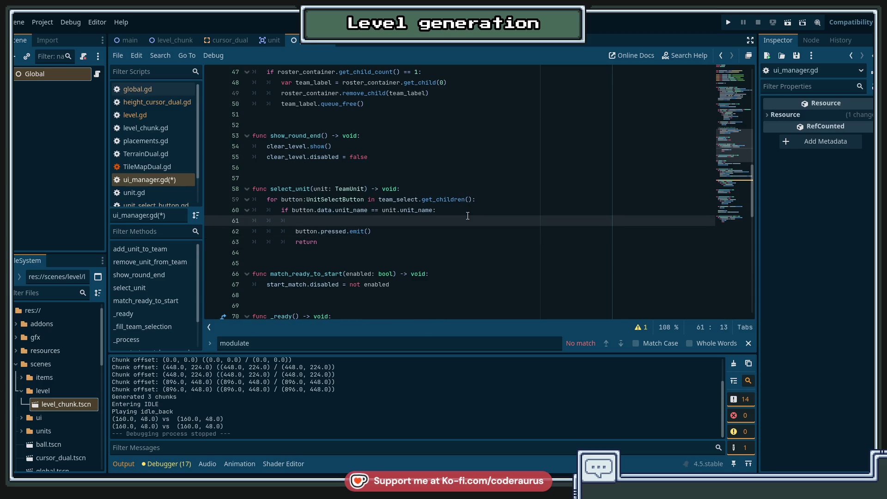
type("pritn(\"")
type("nt(")
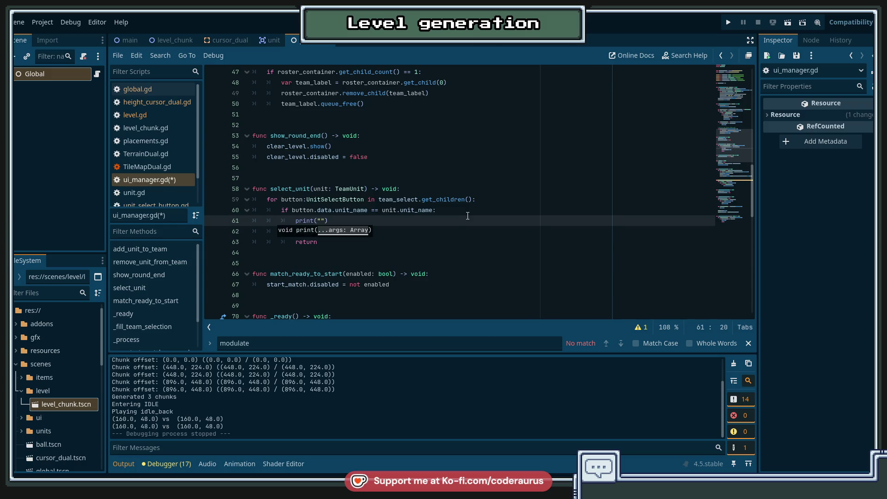
type("tch")
key("BackSpace")
key("BackSpace")
key("BackSpace")
type("%s")
key("Left")
type("tton")
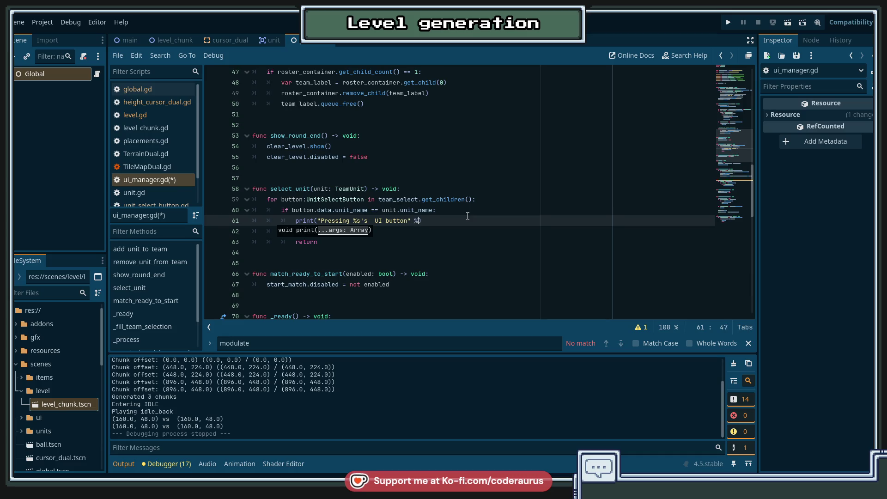
type(" % unit")
type(".uin")
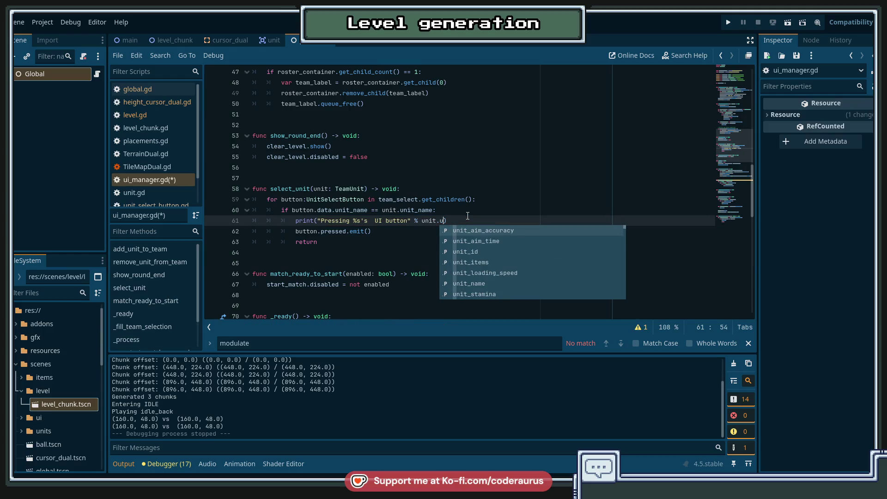
type("_na")
key("Return")
key("ctrl+s")
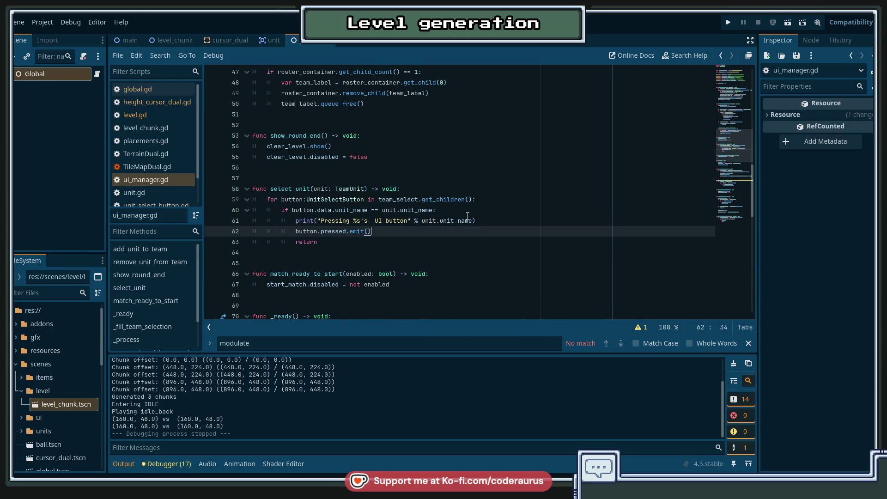
key("Down")
key("Down")
On line 64 add print("Didn't find %s's button..." % unit.unit_name), then run the game.
key("Return")
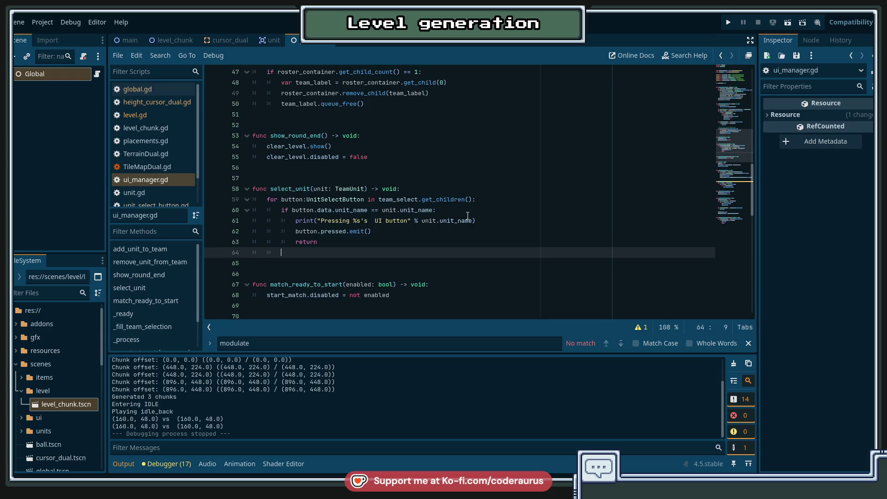
key("ctrl+space")
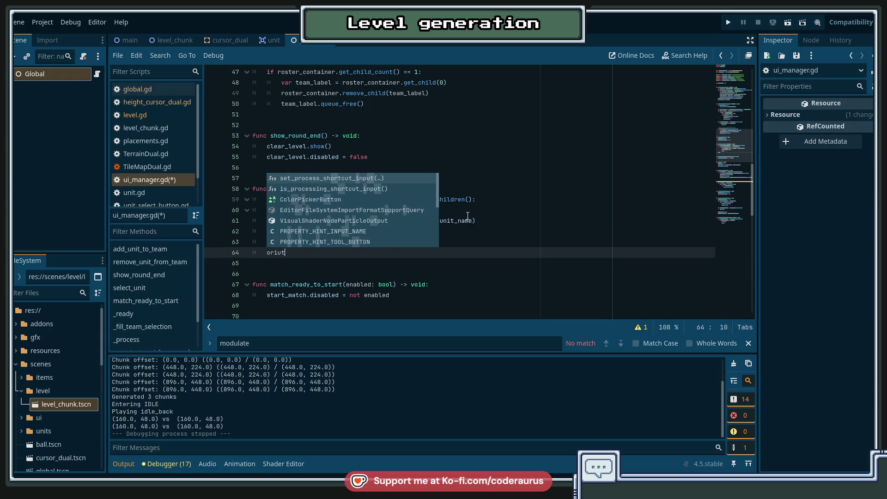
key("Escape")
type("print")
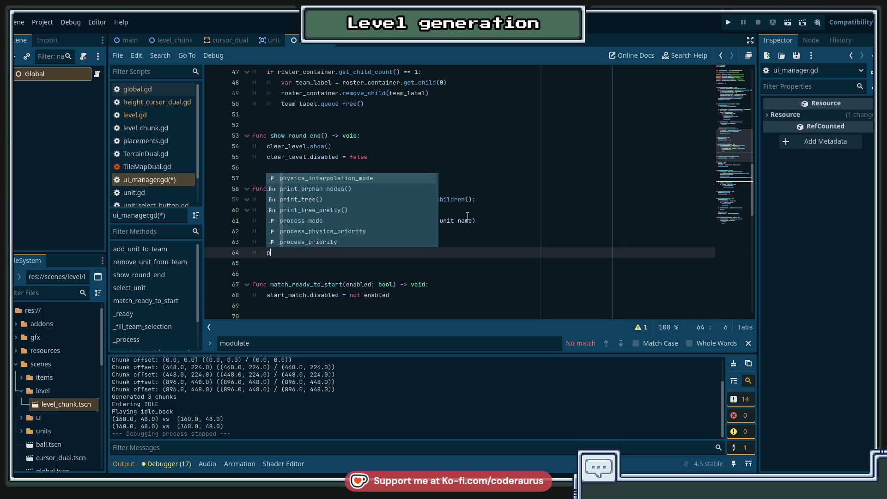
key("Escape")
type("(\"")
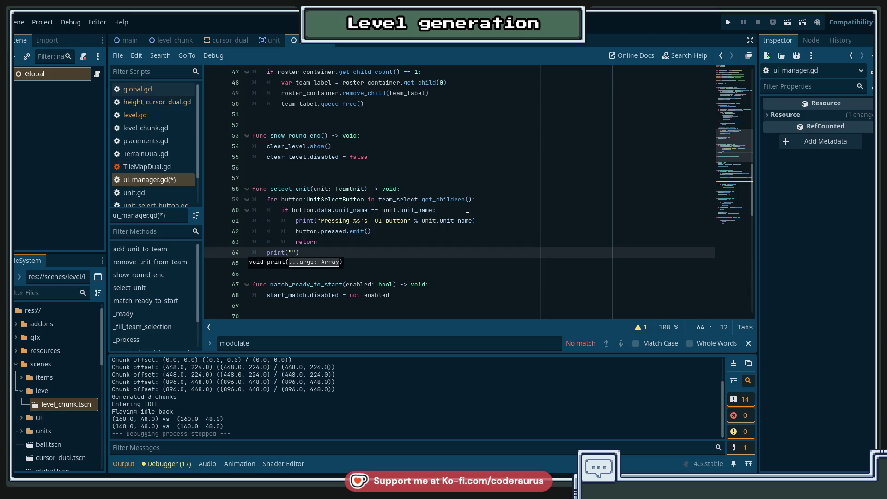
type("Didn't find ")
type("%s\" ")
type("% ub")
key("BackSpace")
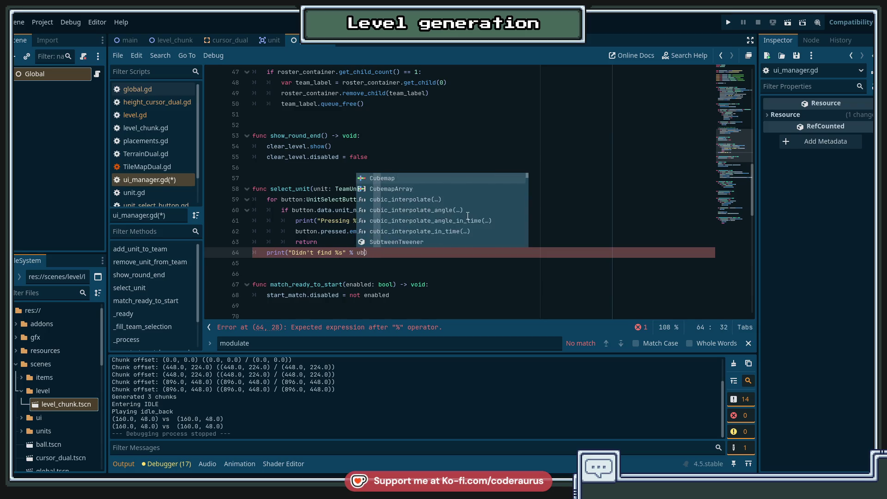
type("nit.unit_name")
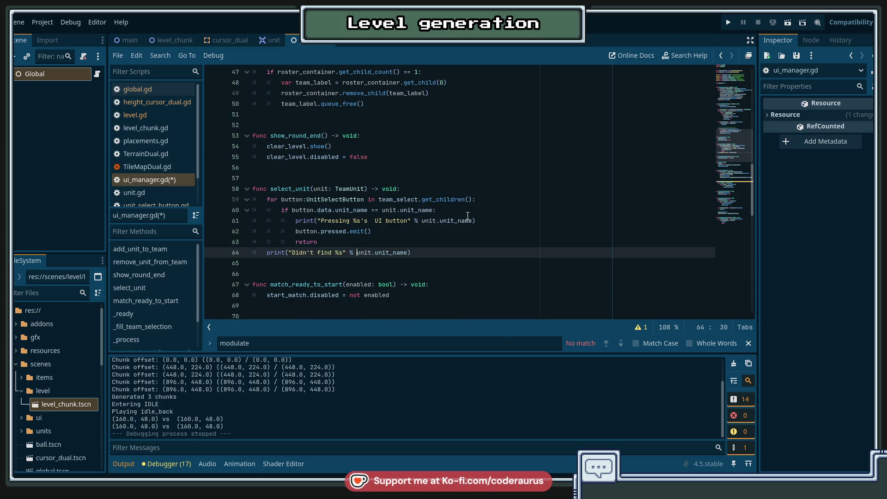
key("Left")
key("Left")
key("Left")
type("'s button...")
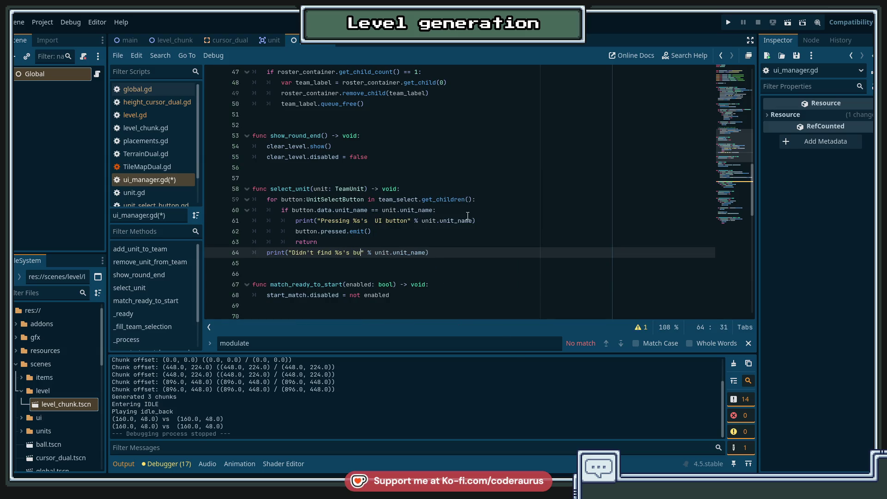
key("F5")
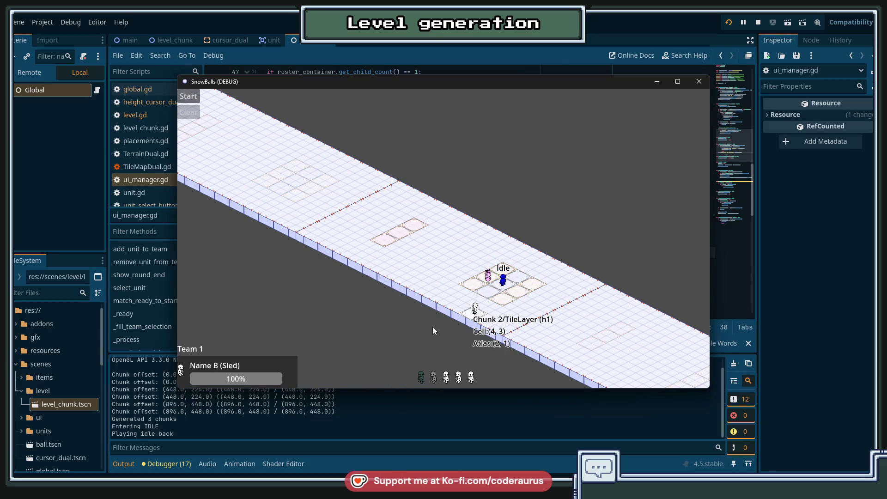
Select the unit on the board, see the missing-button message for Name B (Sled), and close the game.
mouse_move(430, 361)
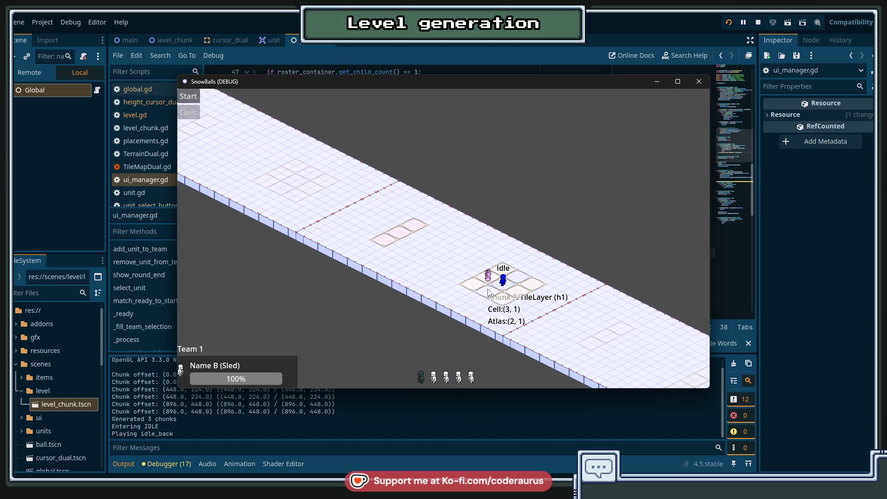
left_click(502, 287)
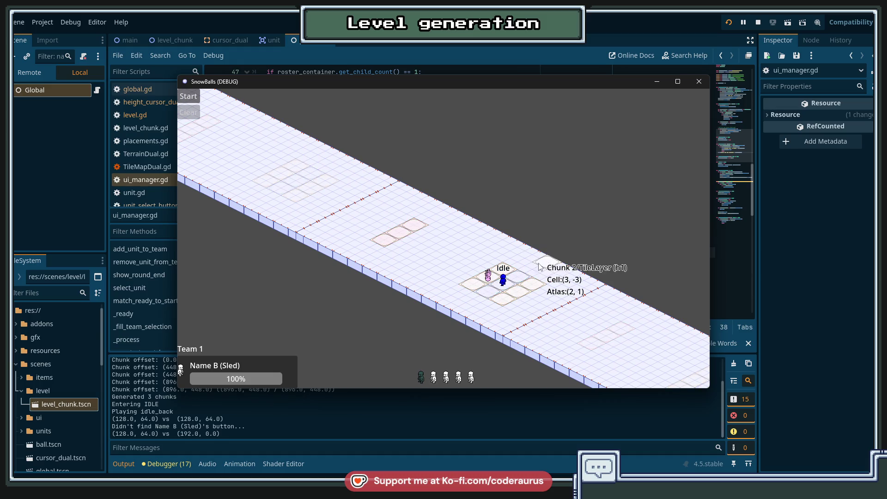
left_click(698, 83)
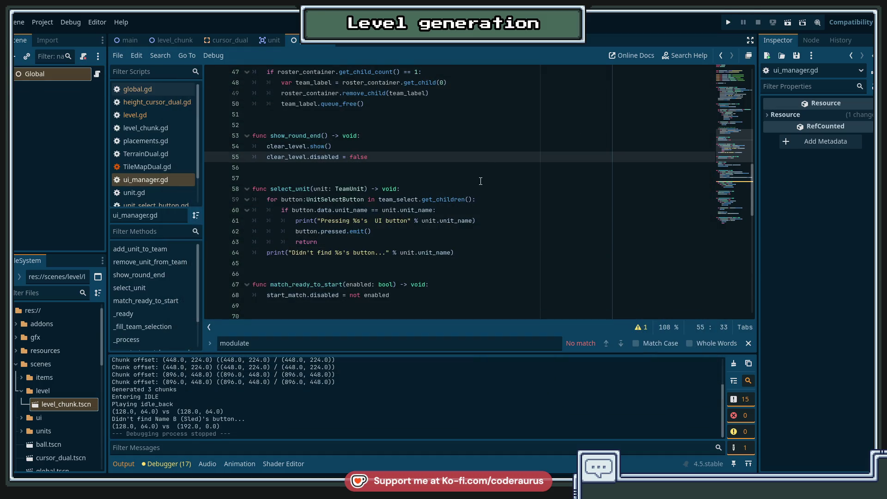
Change both unit_name references in line 60's button comparison to unit_id, then rerun the game.
left_click(484, 211)
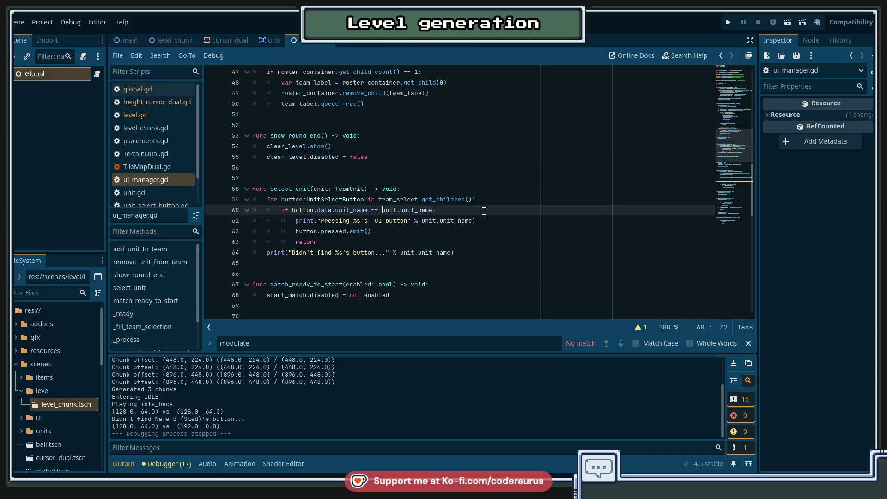
key("Left")
key("Left")
key("Left")
key("ctrl+d")
key("Left")
key("ctrl+d")
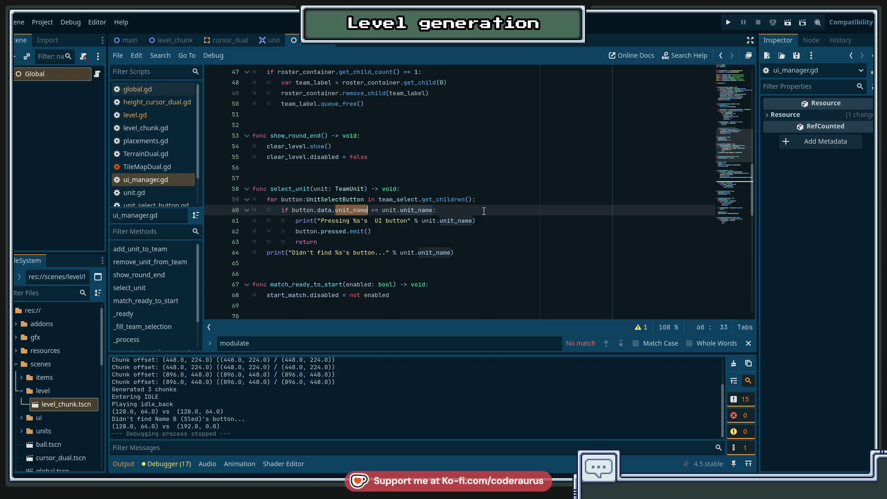
type("id")
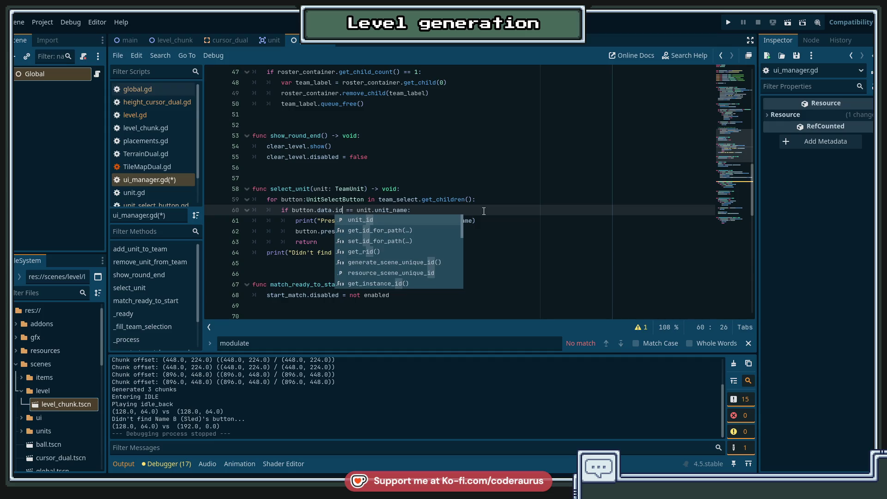
key("Return")
key("ctrl+shift+Left")
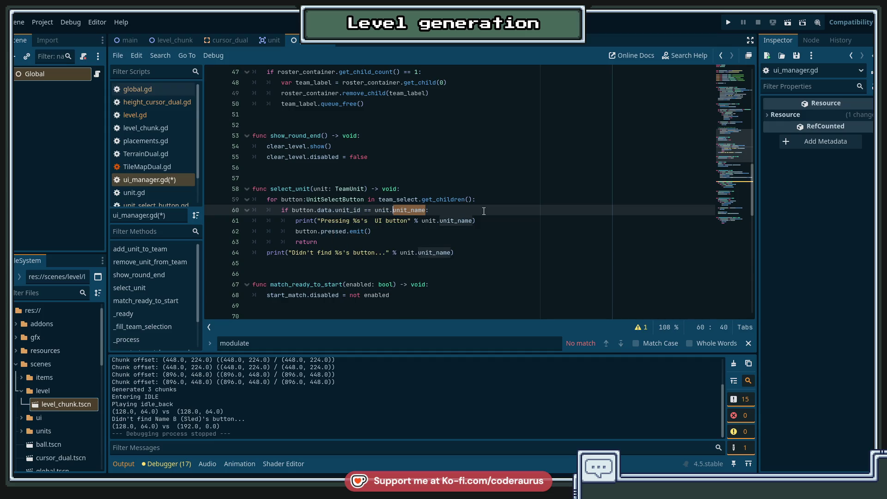
type("id")
key("Return")
key("Down")
key("Down")
key("Down")
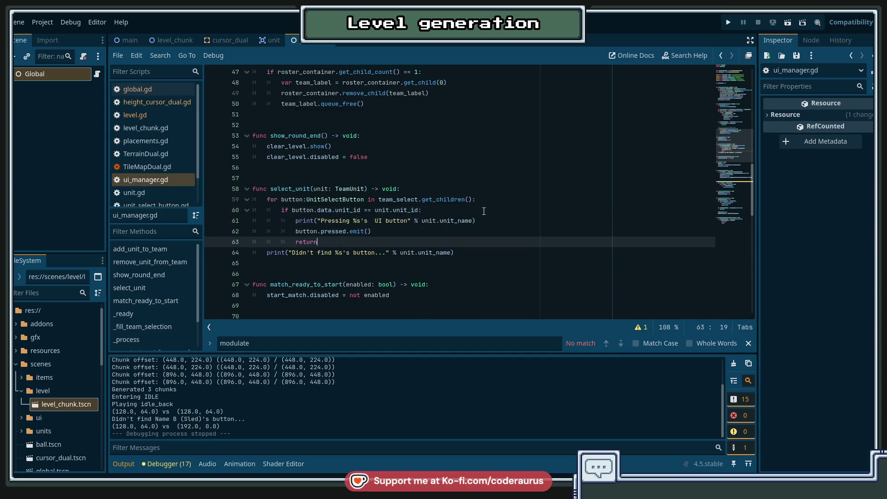
key("F5")
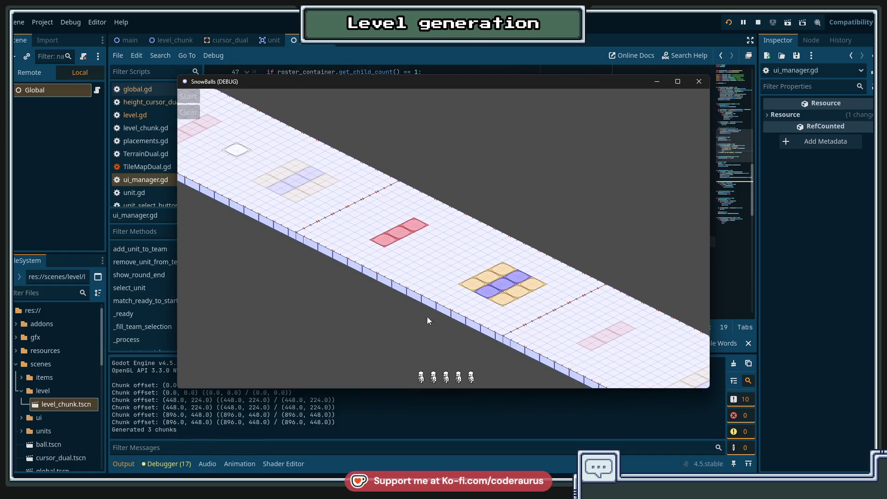
Place the unit on a tile, hit the lock() on Nil error, check the Output log, and close the game.
left_click(489, 289)
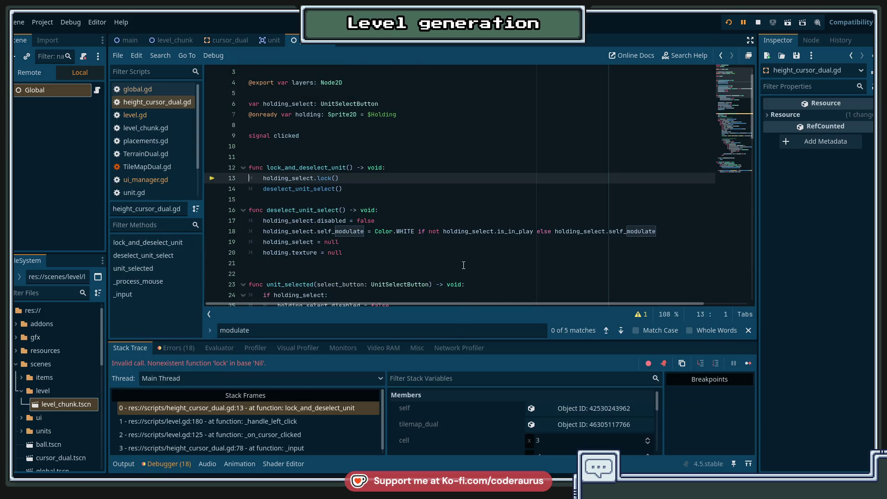
left_click(122, 463)
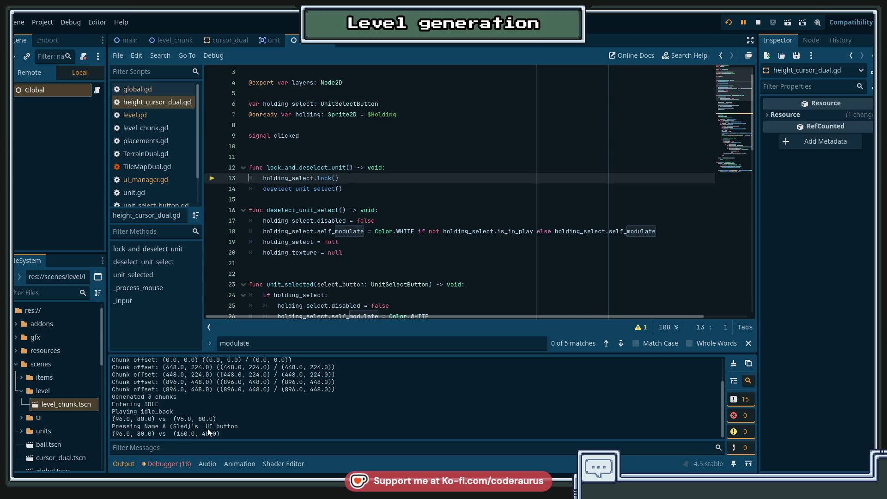
key("alt+Tab")
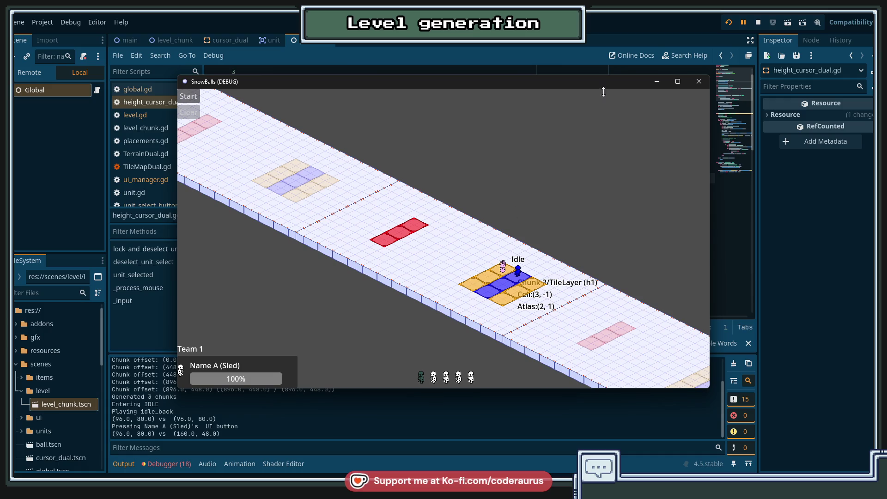
left_click(757, 22)
left_click(506, 196)
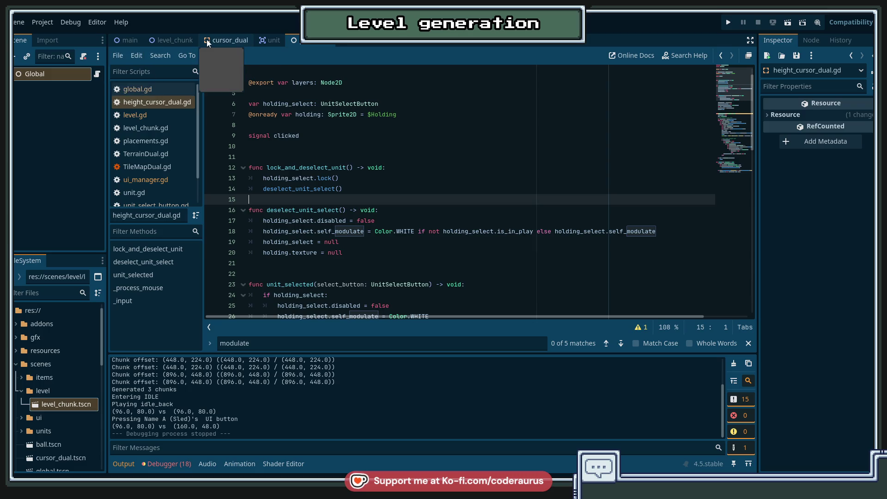
Open the cursor_dual scene with its CursorDual, Holding and Coord nodes.
left_click(376, 157)
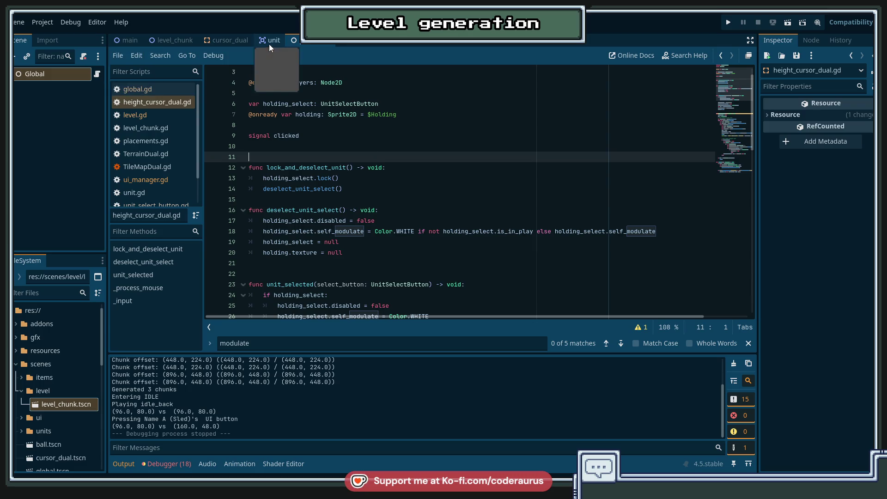
scroll(323, 181, "down", 3)
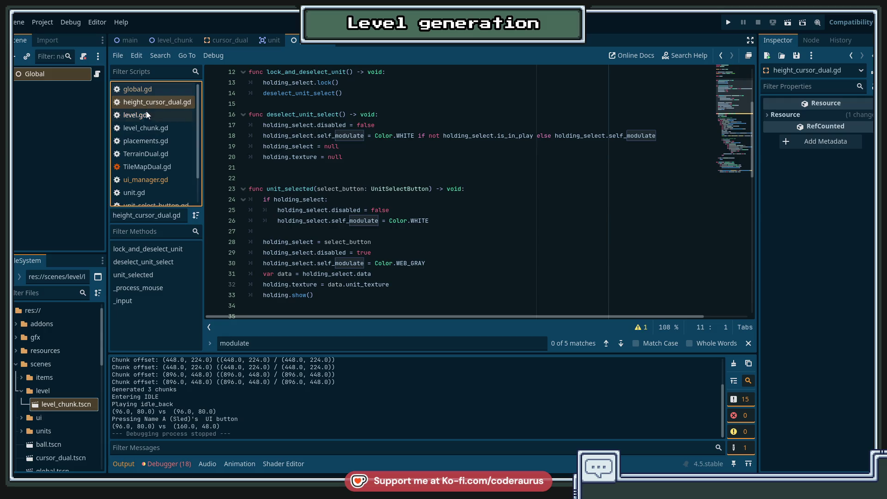
left_click(230, 40)
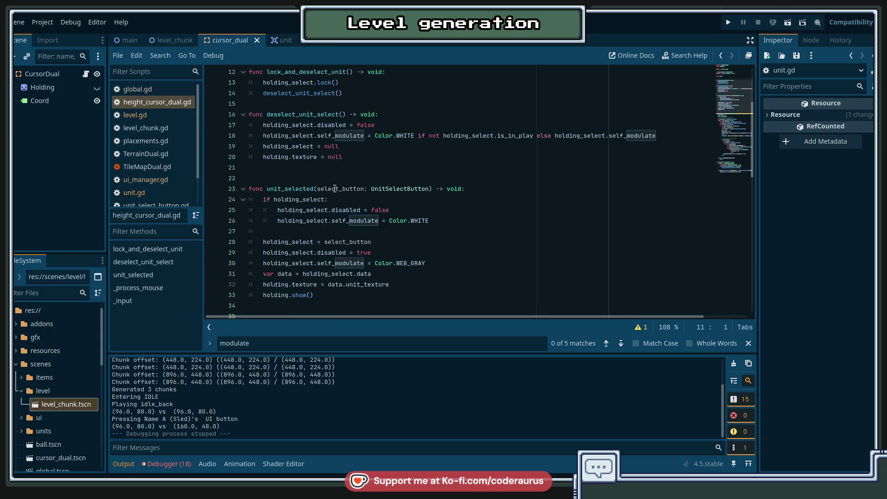
Jump to _process_mouse, highlight holding_select uses, and move to the blank line ending unit_selected.
left_click(139, 287)
left_click(399, 188)
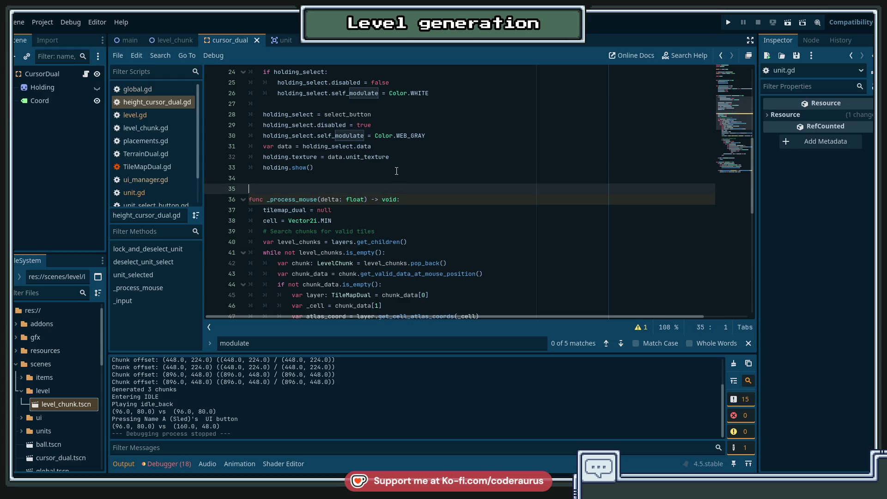
scroll(379, 166, "up", 5)
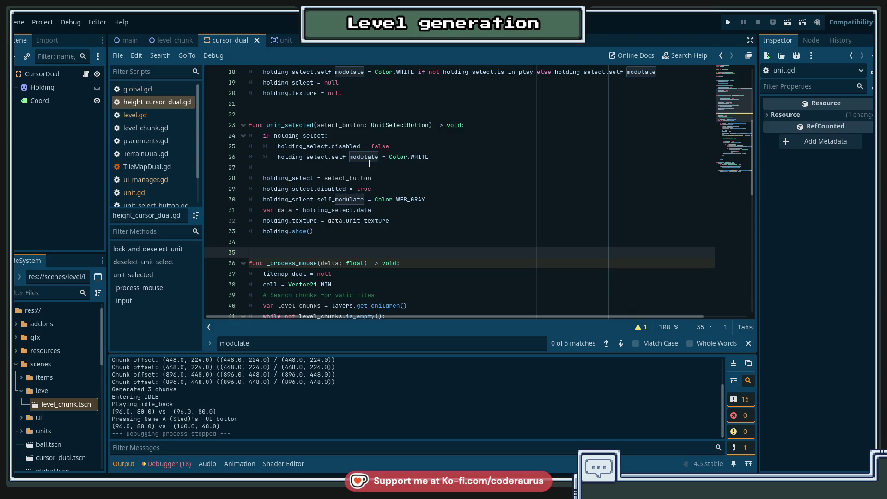
double_click(285, 114)
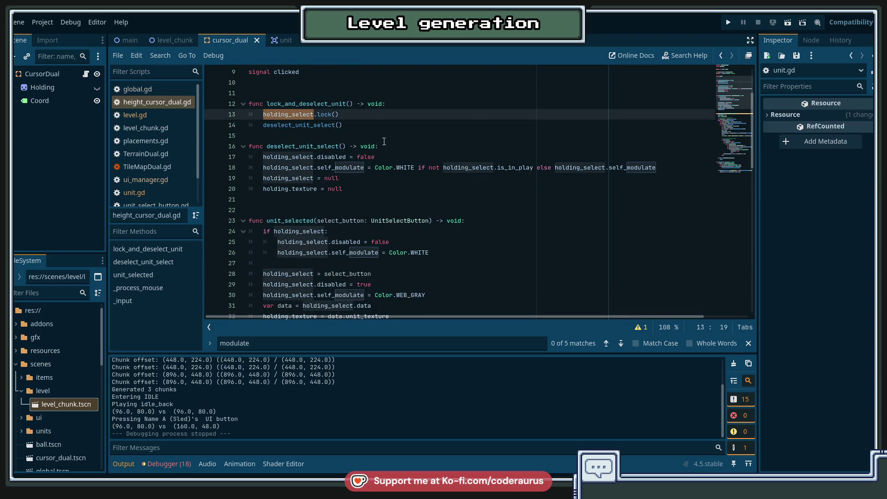
scroll(383, 141, "up", 2)
scroll(383, 141, "down", 3)
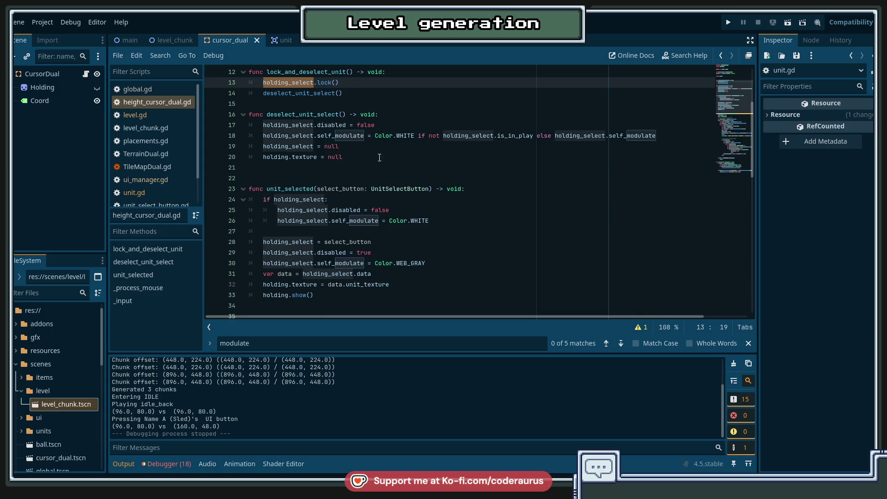
left_click(485, 180)
left_click(489, 194)
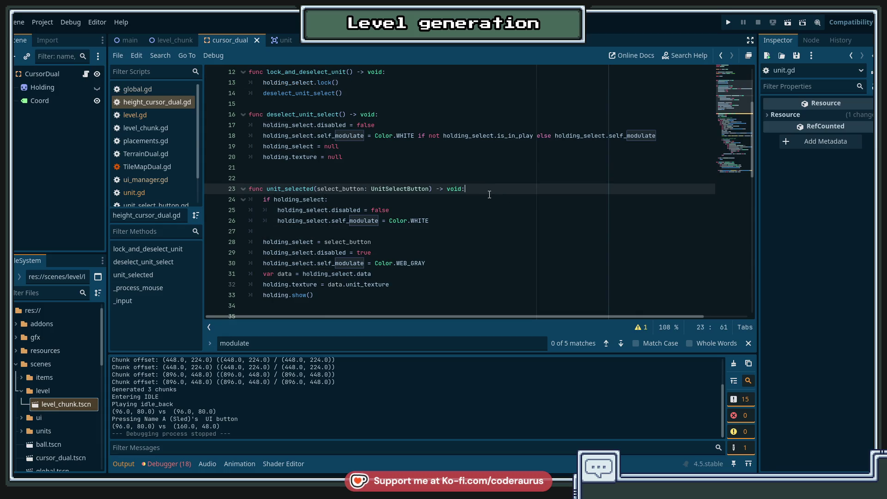
key("Down")
key("Down")
key("Down")
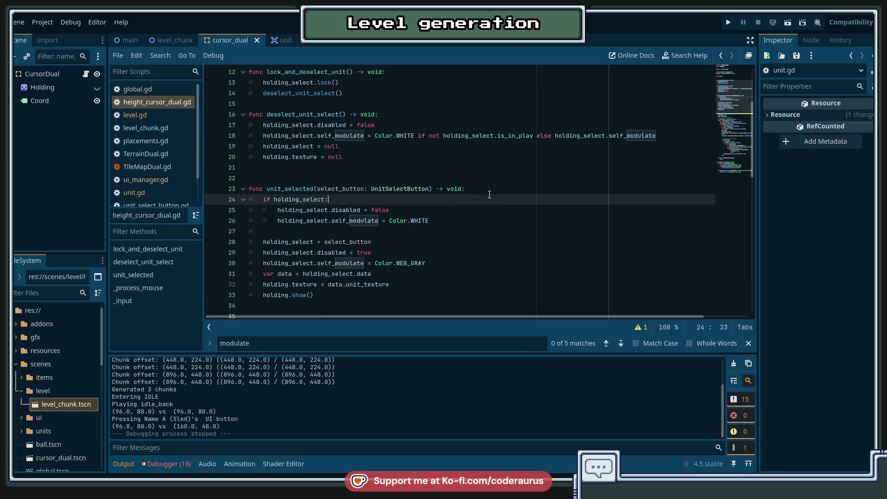
Start a print("Unit ...") on line 34 using data.unit_id, and save.
type("print(\"")
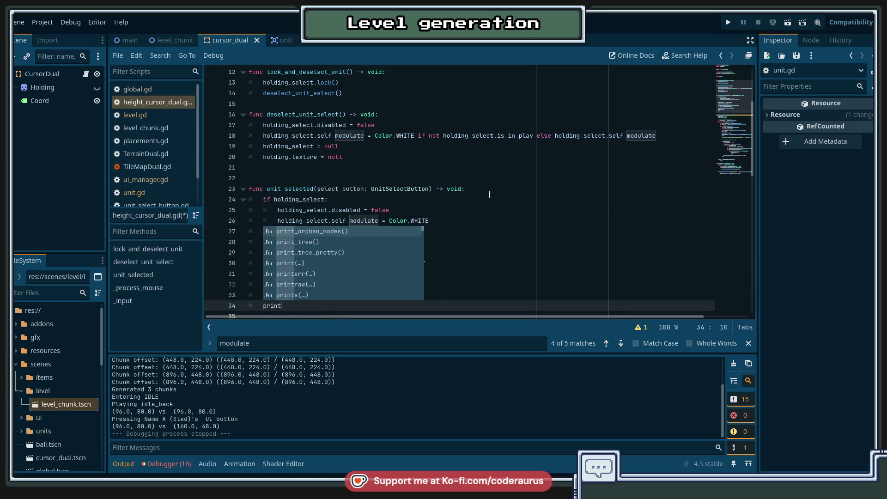
scroll(488, 184, "down", 2)
scroll(487, 184, "down", 2)
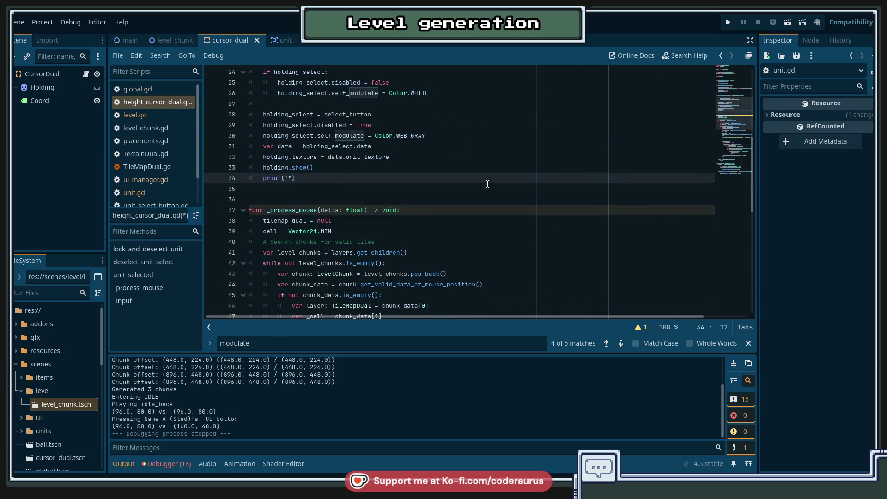
type("Unit %s selected")
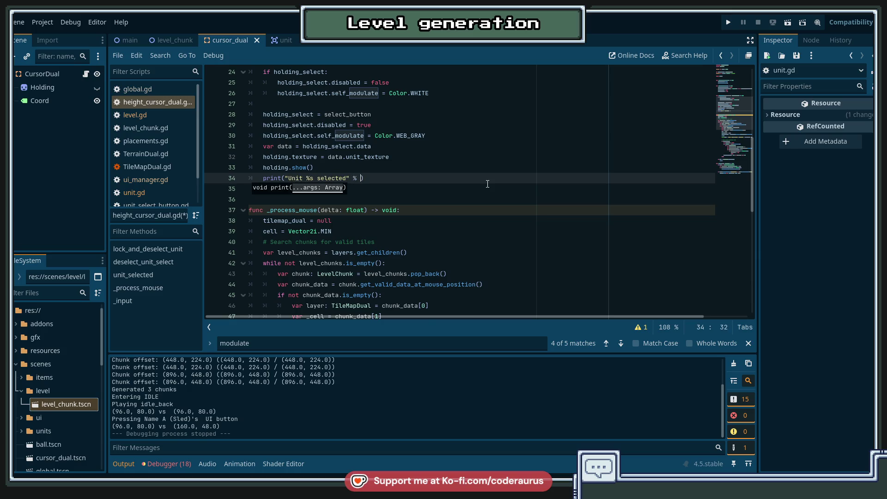
type("unit")
scroll(484, 185, "up", 2)
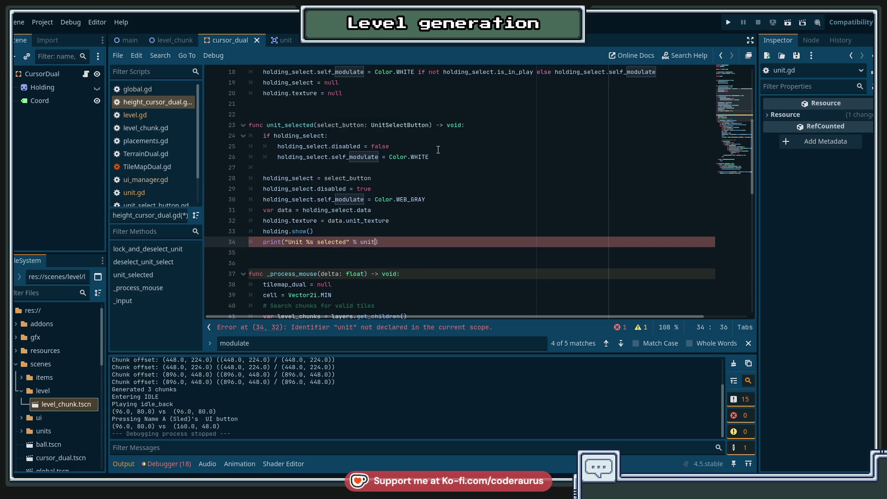
double_click(371, 240)
type("data.")
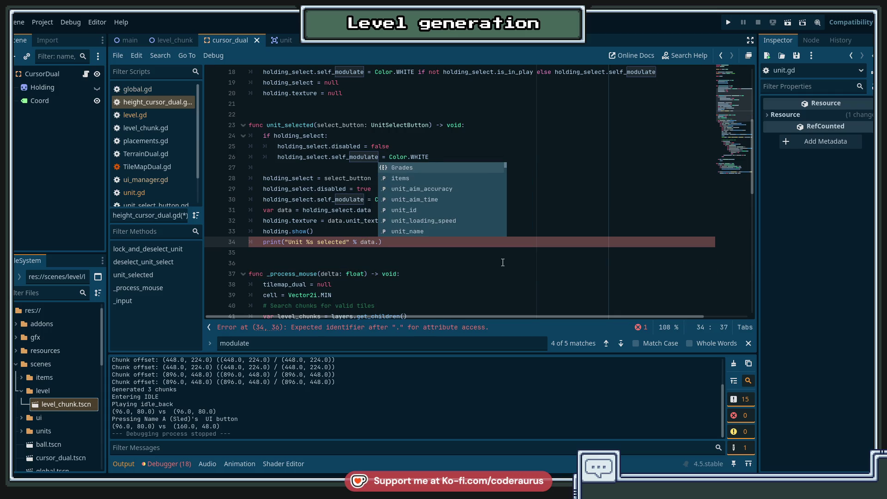
type("unit_id")
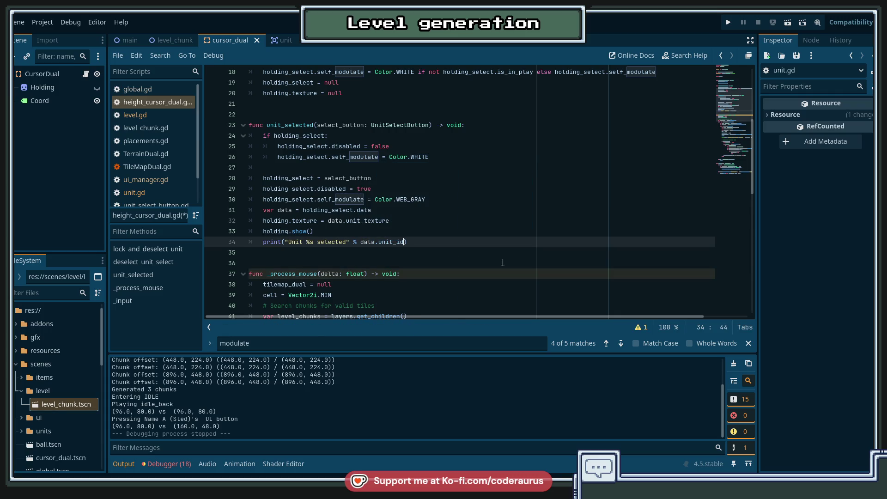
key("ctrl+s")
Make the print "Unit %s (%s) selected" % [data.unit_name, data.unit_id], save, and run the game.
key("Left")
key("Left")
key("Left")
type("(")
key("ctrl+z")
type("(")
type("%s)")
type("[")
key("End")
key("Left")
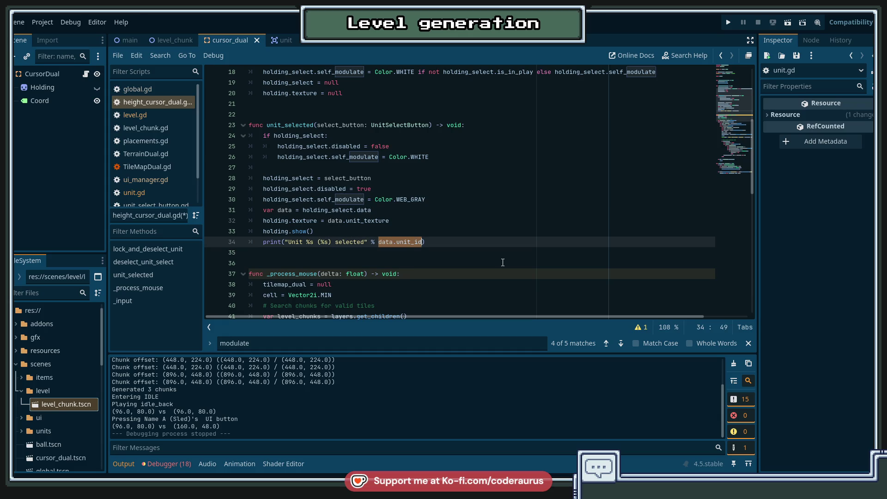
type("]")
key("ctrl+Left")
key("ctrl+Left")
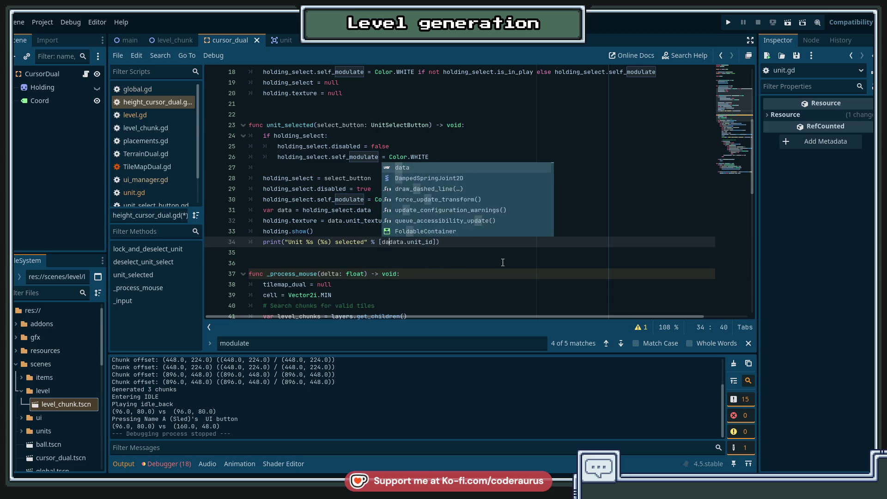
type("data.")
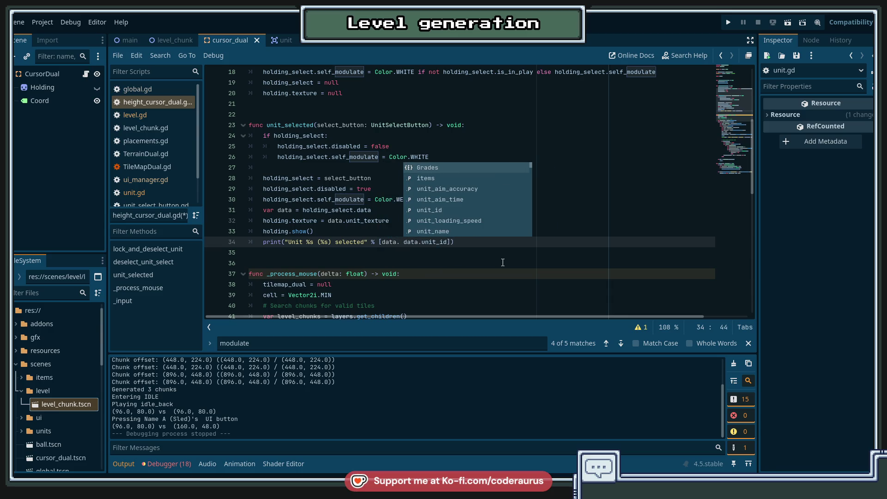
key("Left")
type("unit_name,")
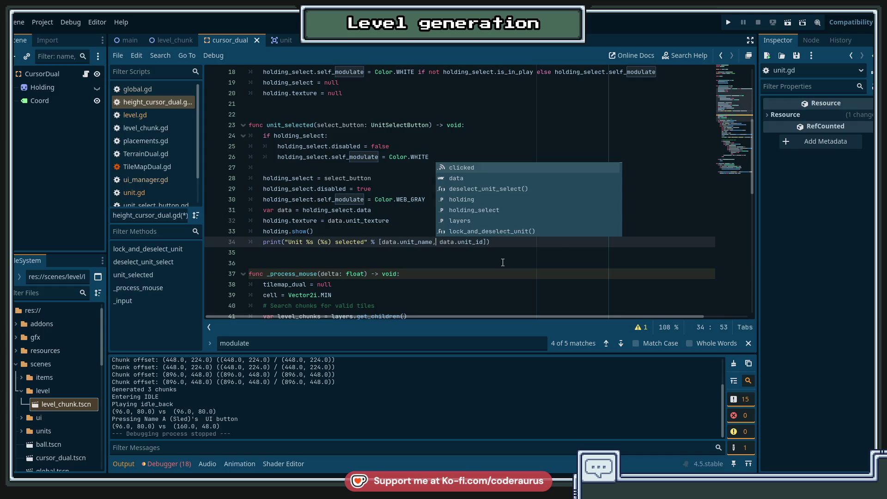
key("ctrl+s")
key("End")
key("F5")
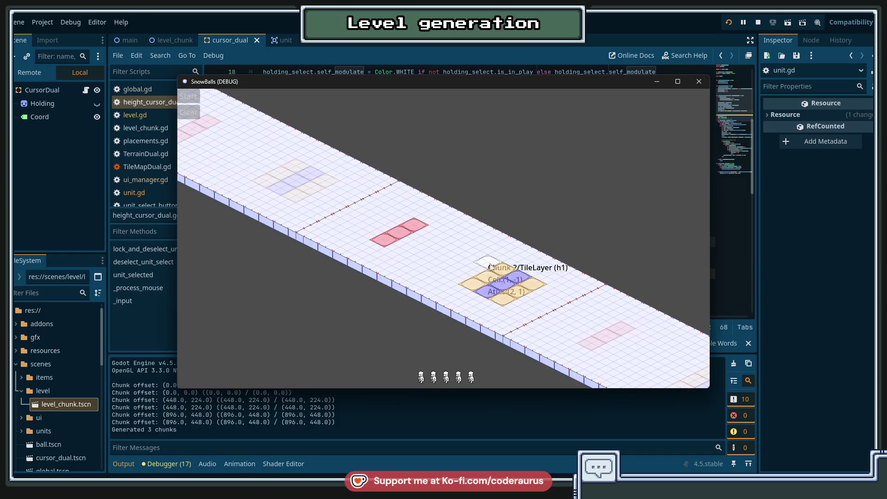
Pick up the first unit, place it on a tile, click it again, and return to the editor's Nil lock error.
left_click(422, 375)
left_click(489, 290)
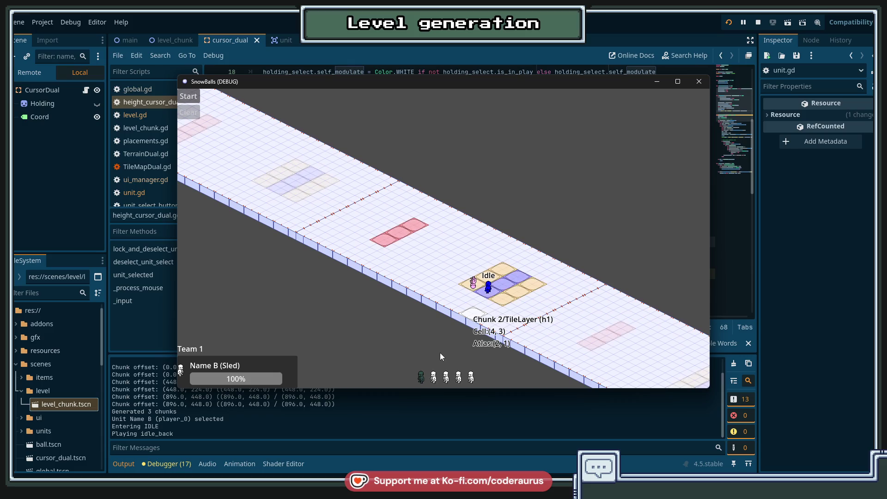
left_click(490, 292)
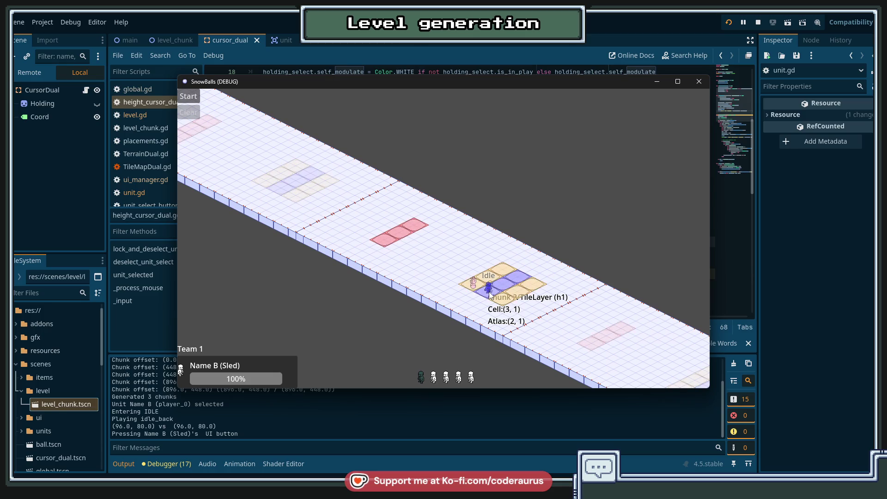
key("alt+Tab")
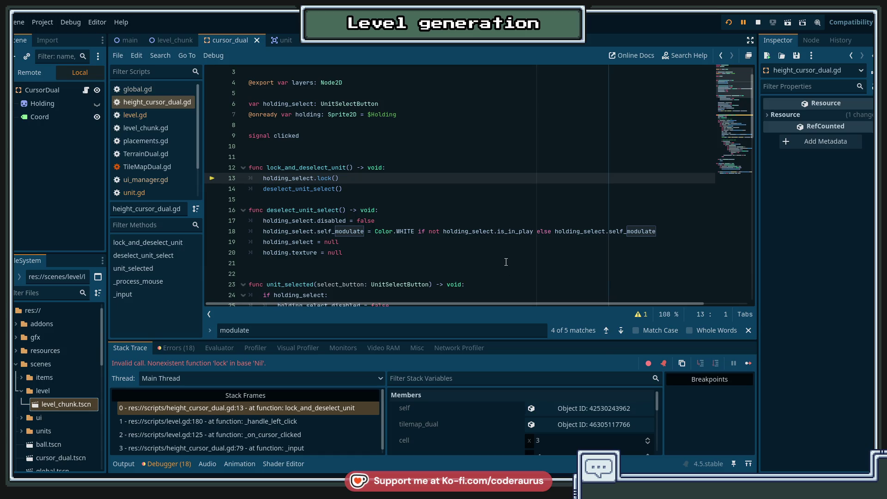
key("alt+Tab")
key("alt+Tab")
Stop the game, open ui_manager.gd, and review select_unit, highlighting 'pressed' on line 62.
left_click(757, 23)
left_click(450, 192)
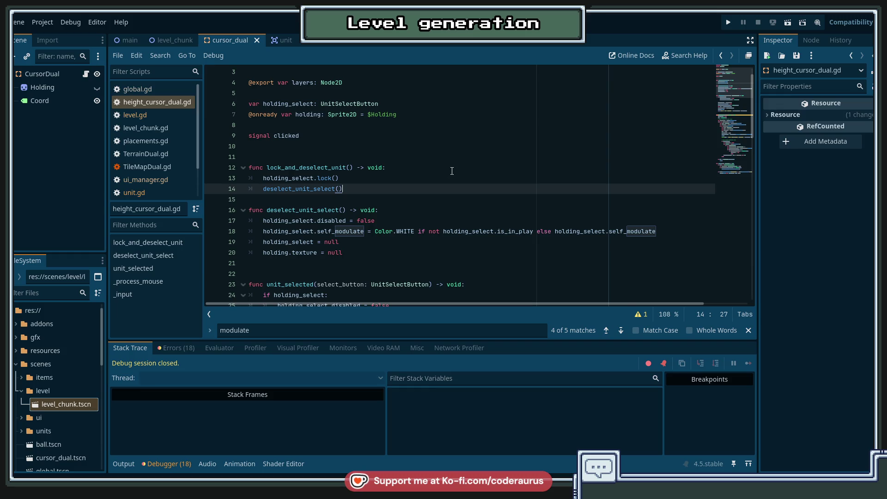
scroll(162, 187, "down", 2)
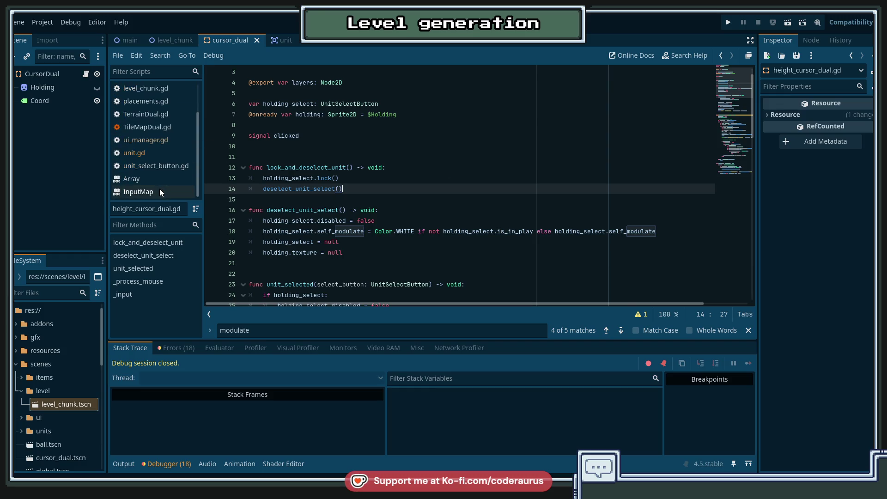
left_click(145, 142)
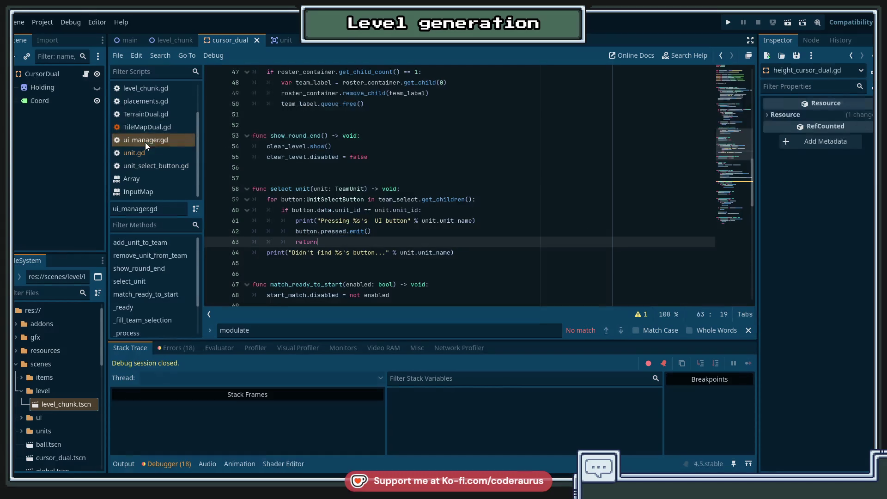
double_click(333, 231)
left_click(322, 232)
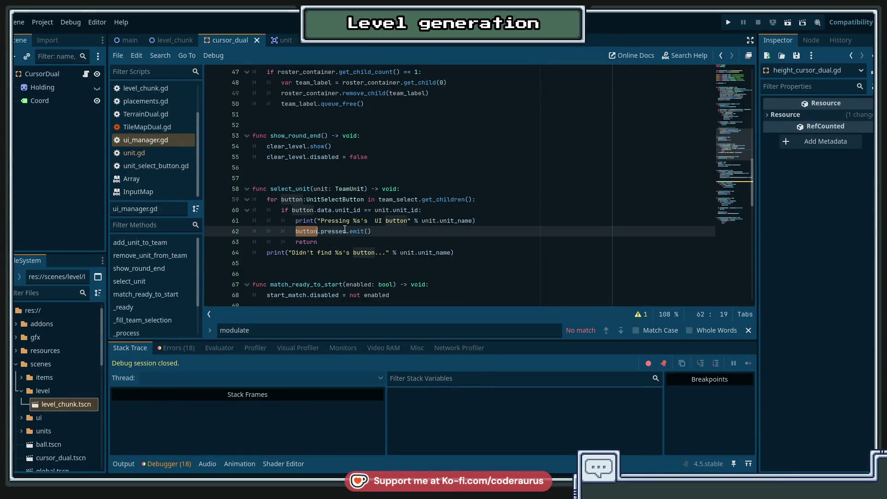
scroll(342, 229, "up", 10)
scroll(345, 228, "up", 5)
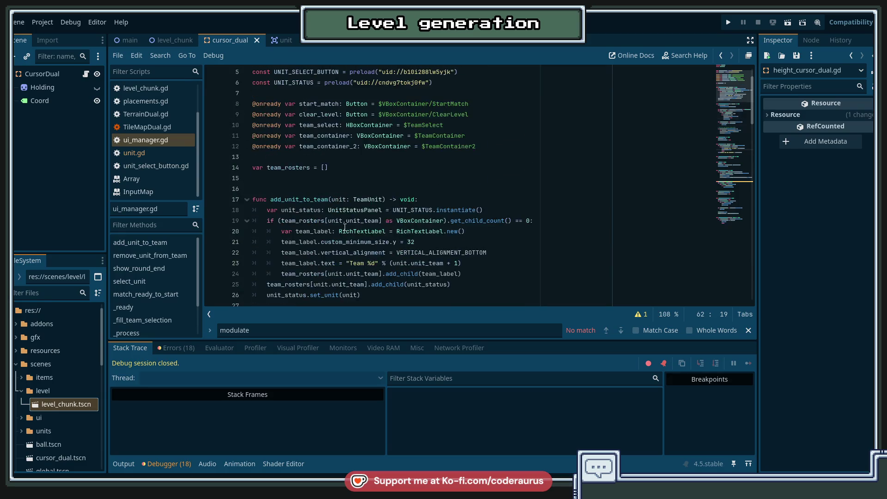
scroll(342, 229, "down", 14)
scroll(340, 229, "down", 8)
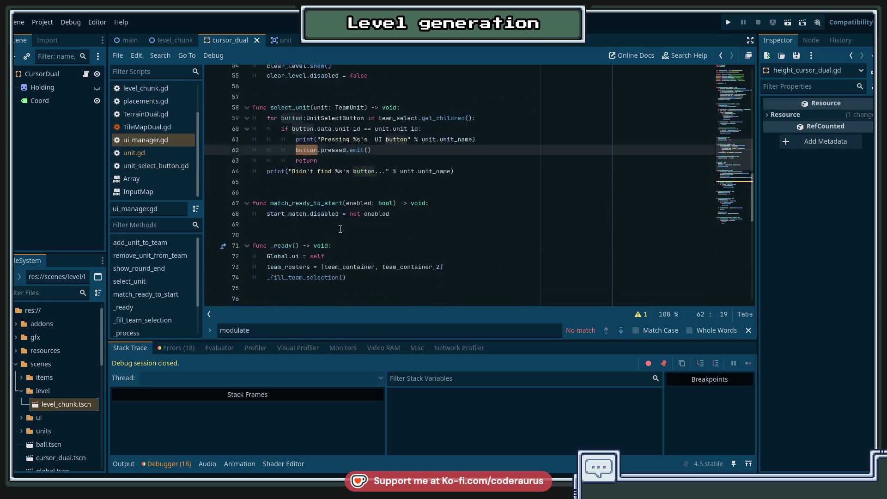
Highlight 'pressed' on line 82 and review _ready and _fill_team_selection's button connections.
double_click(324, 221)
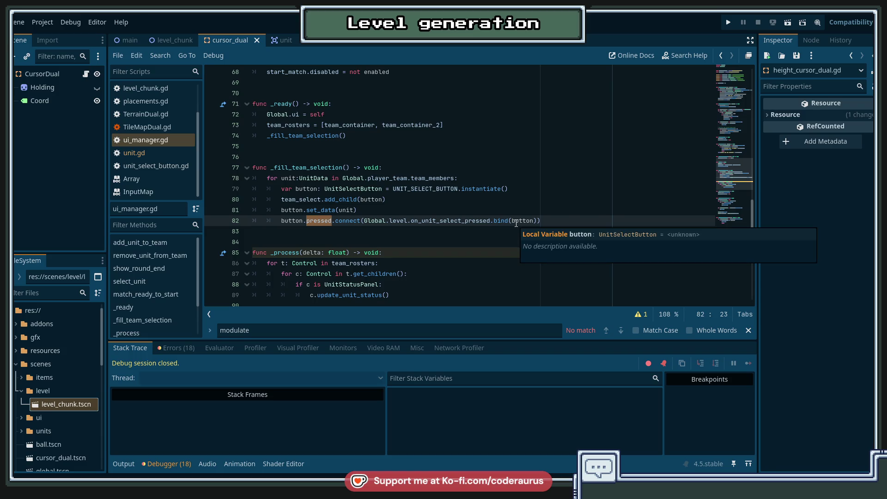
scroll(515, 222, "up", 3)
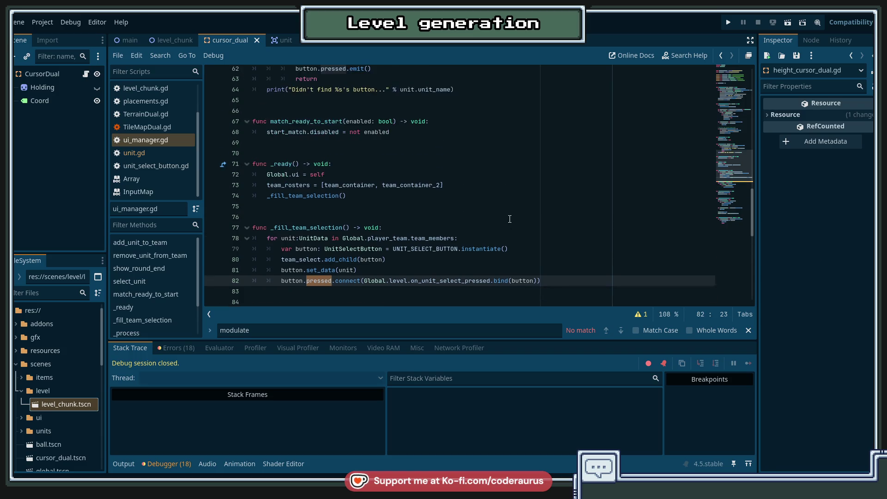
scroll(511, 221, "down", 3)
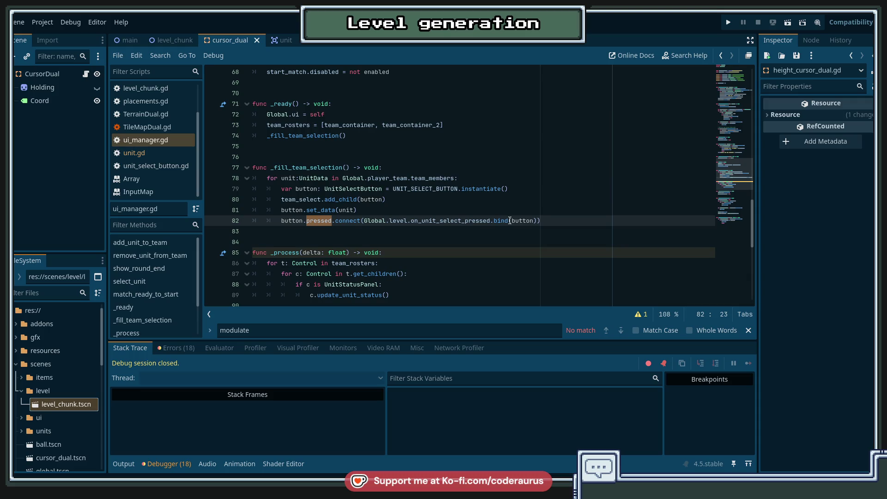
scroll(510, 220, "up", 4)
scroll(510, 220, "down", 3)
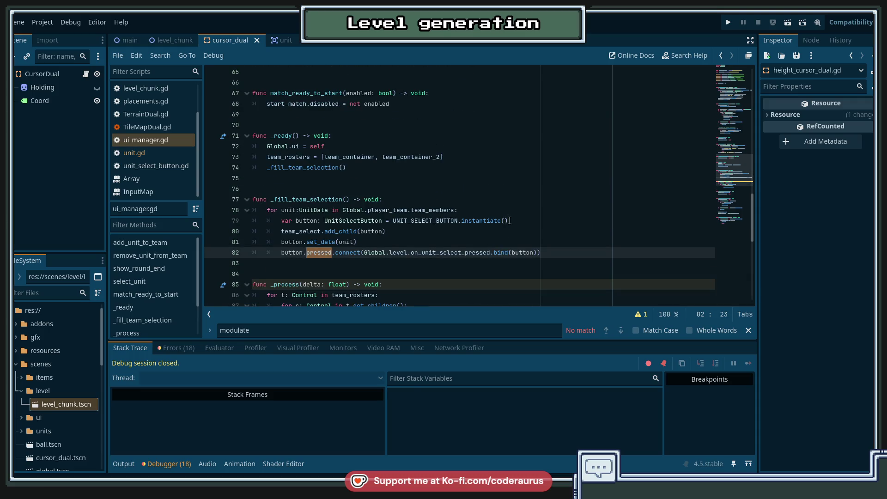
scroll(510, 220, "up", 4)
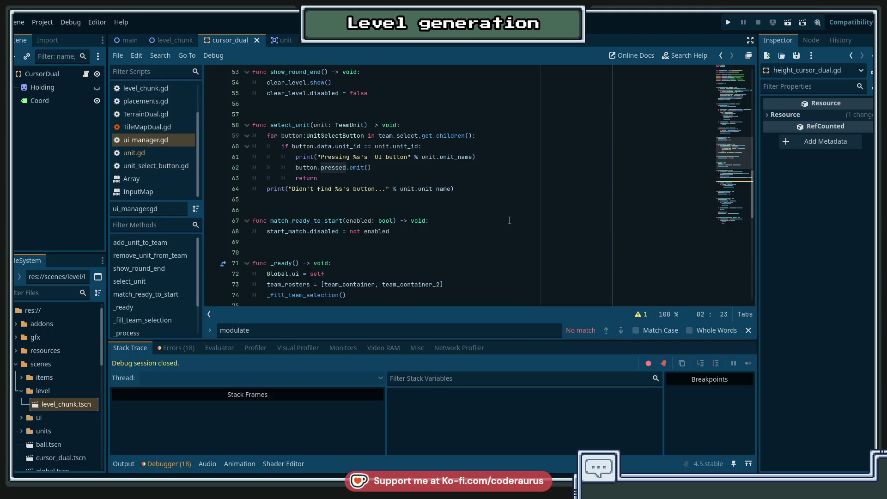
scroll(510, 221, "down", 3)
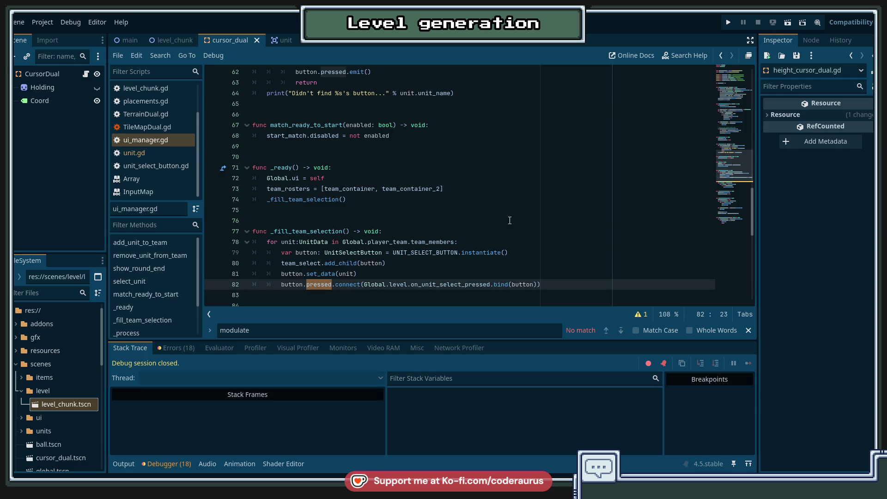
scroll(509, 221, "down", 4)
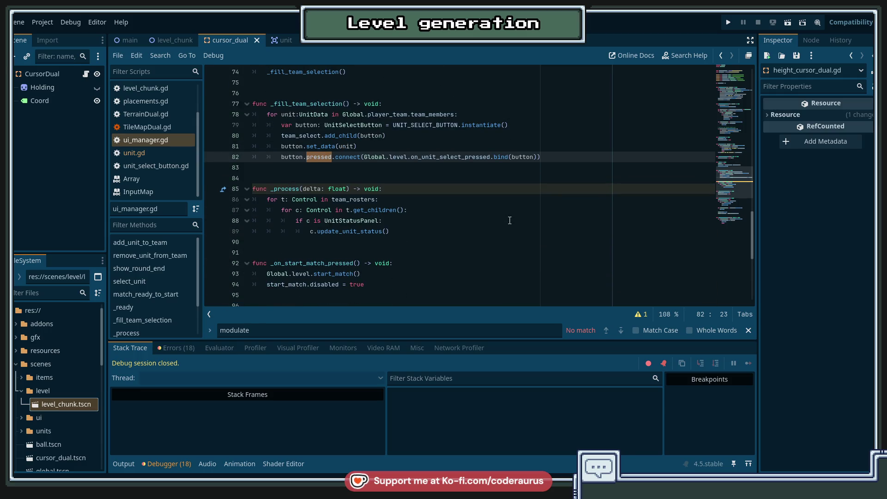
scroll(510, 221, "up", 6)
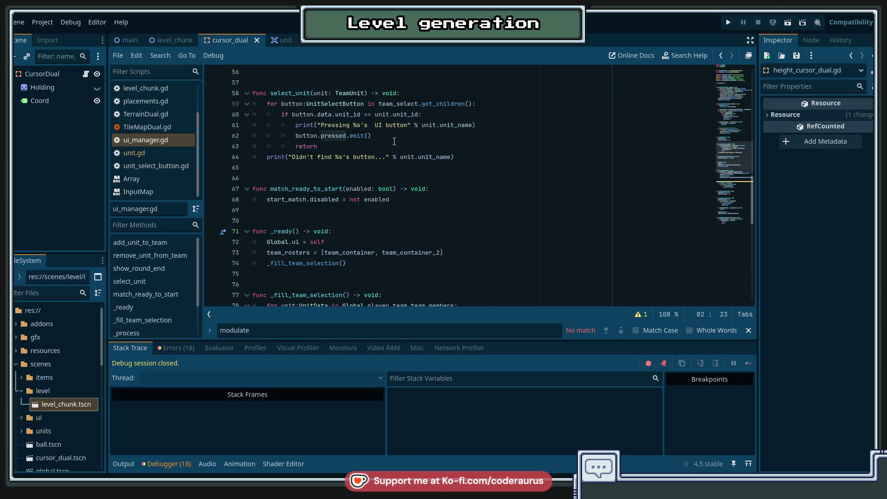
Select the select_unit function name and scroll through the current script.
double_click(285, 90)
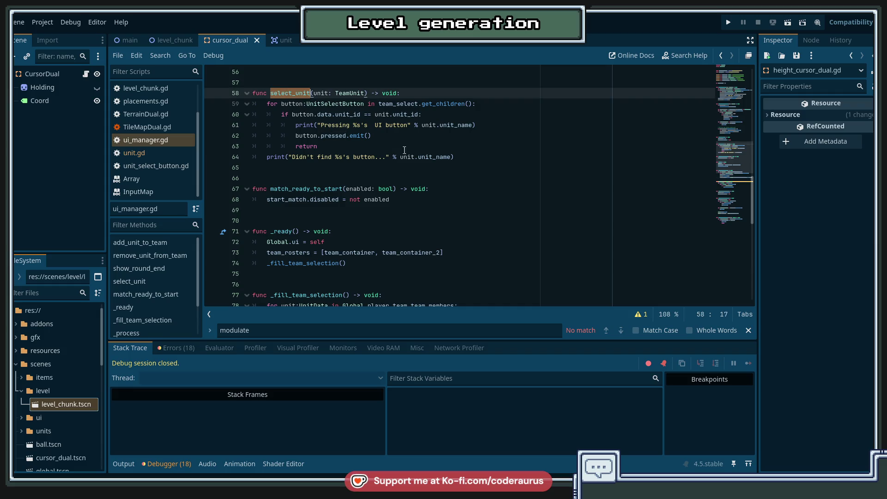
scroll(443, 167, "up", 4)
scroll(442, 167, "down", 5)
scroll(443, 167, "down", 5)
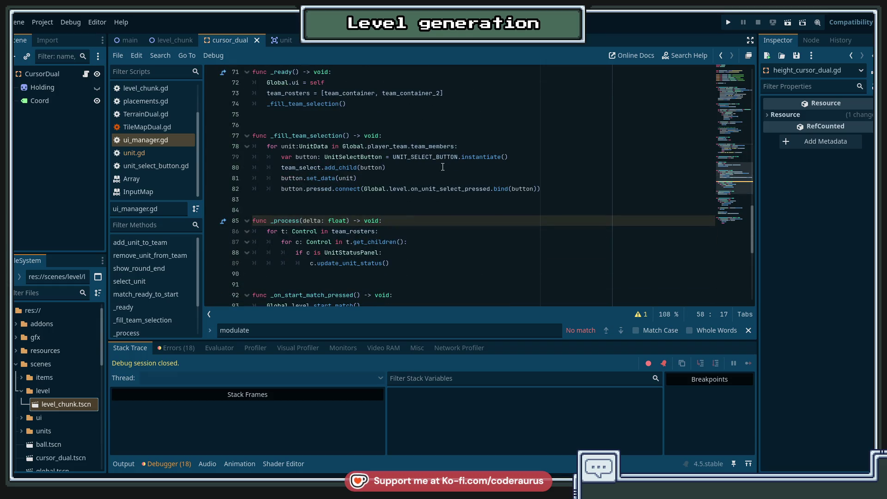
scroll(479, 233, "up", 5)
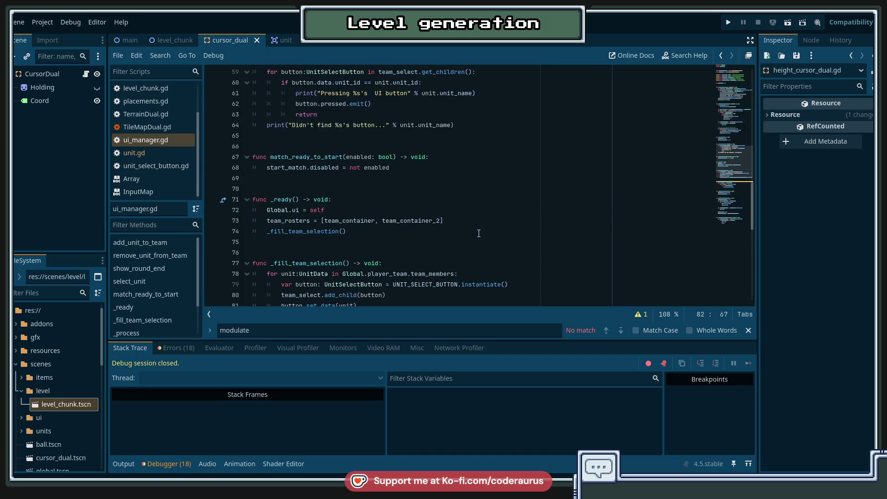
scroll(478, 228, "down", 3)
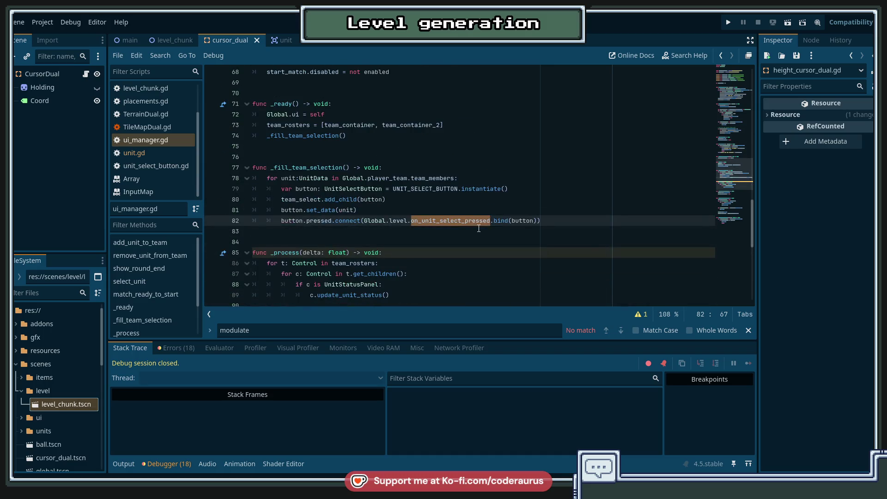
scroll(420, 180, "up", 4)
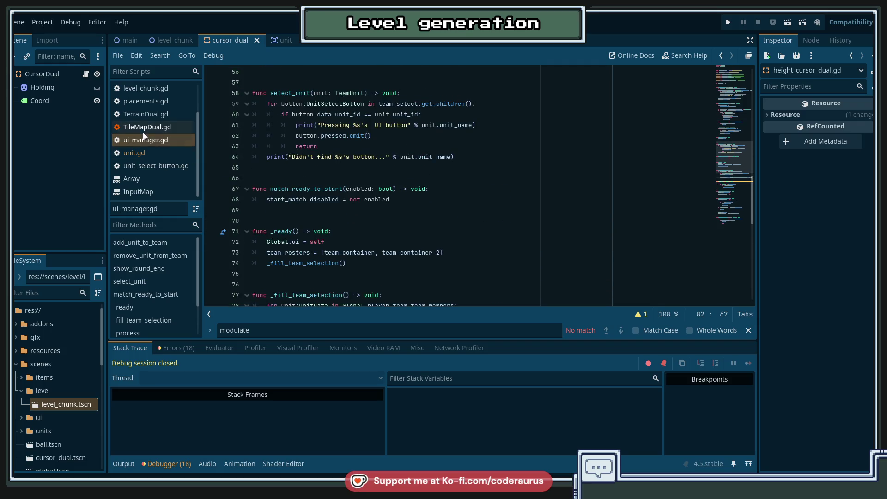
scroll(143, 169, "up", 1)
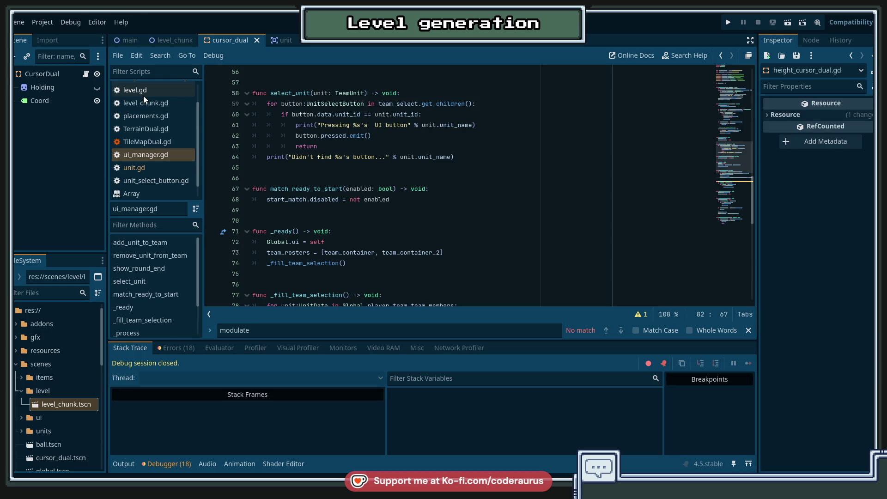
In level.gd, go to on_unit_select_pressed and select is_in_play on line 86.
left_click(143, 93)
left_click(137, 281)
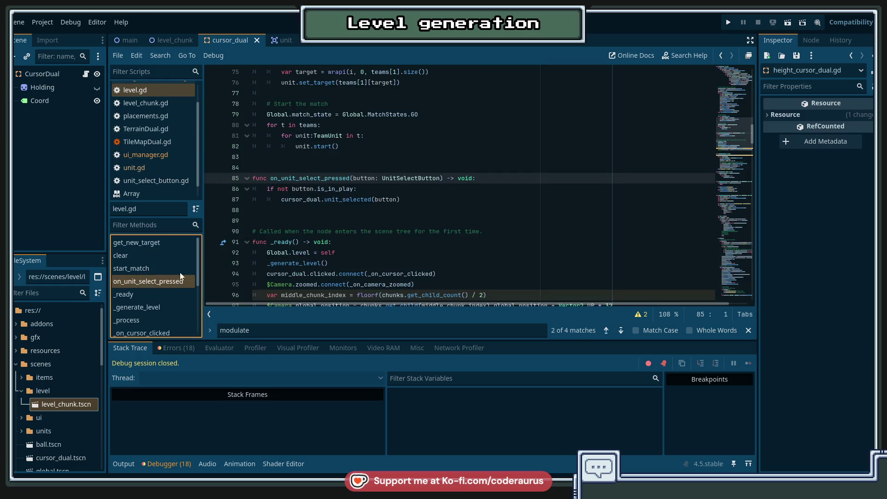
left_click(463, 189)
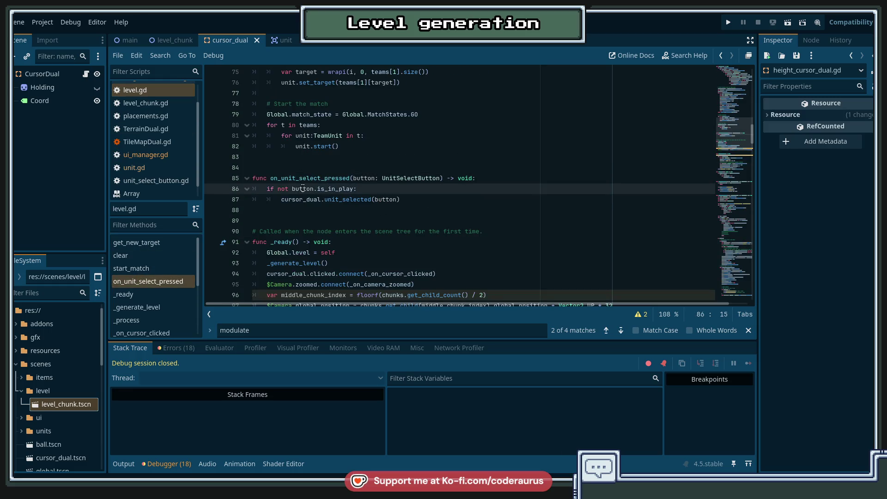
left_click_drag(317, 189, 352, 194)
mouse_move(332, 194)
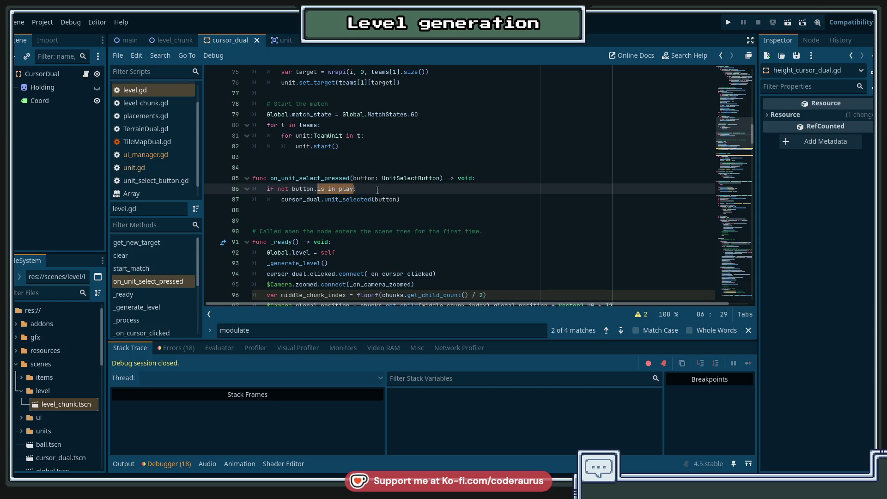
double_click(301, 189)
double_click(333, 189)
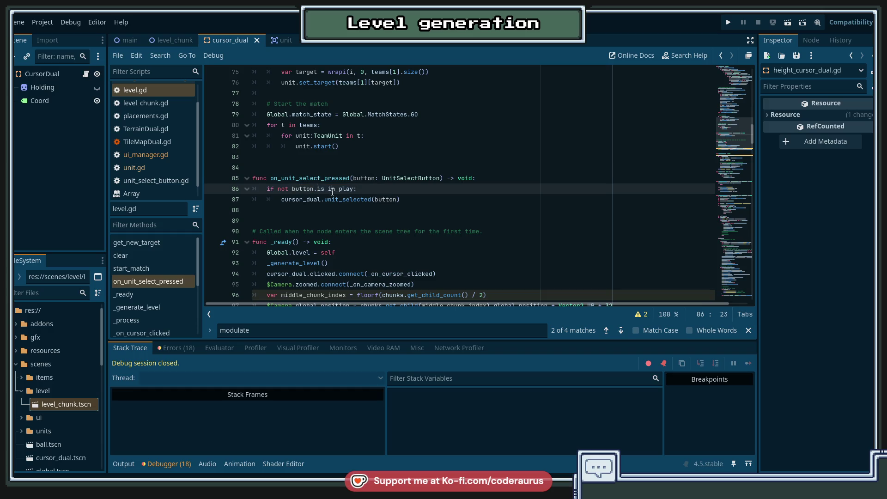
mouse_move(340, 187)
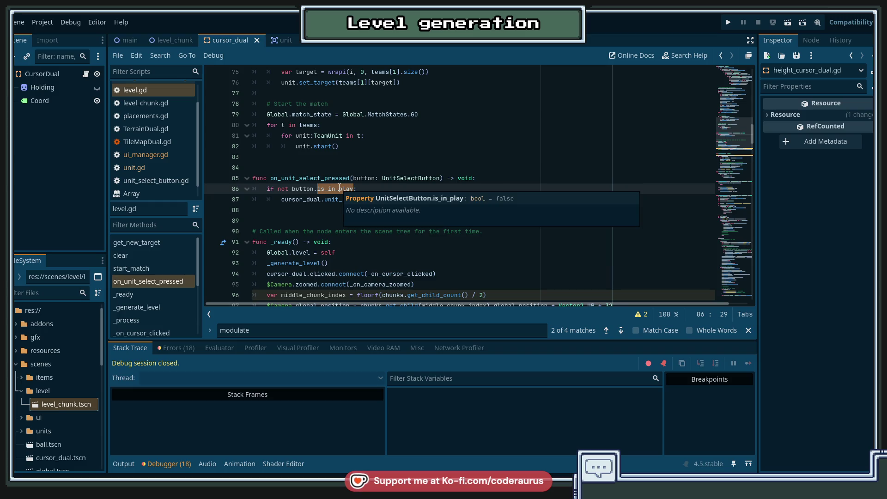
In ui_manager.gd, highlight every use of button from line 62.
scroll(146, 180, "down", 1)
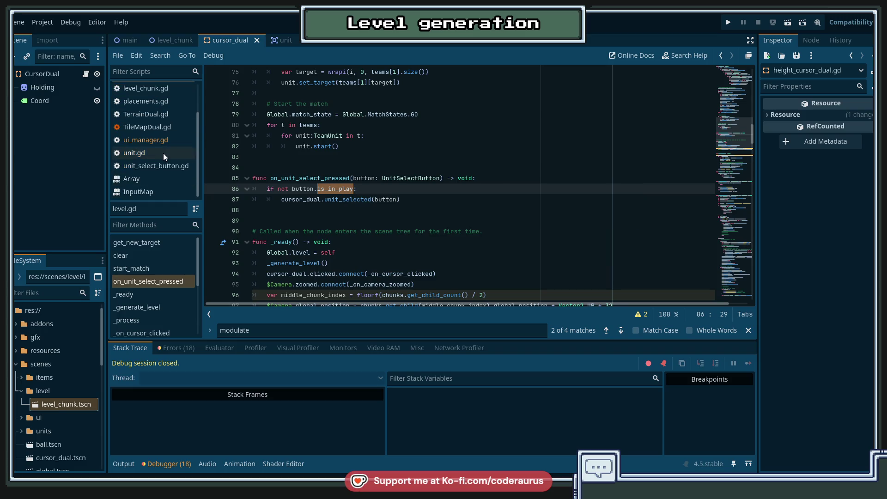
left_click(163, 139)
left_click(306, 135)
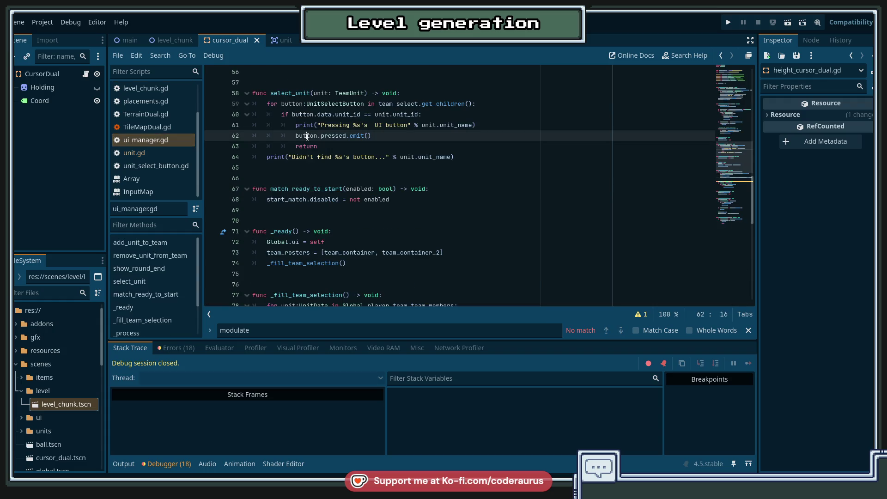
double_click(306, 135)
scroll(392, 209, "down", 5)
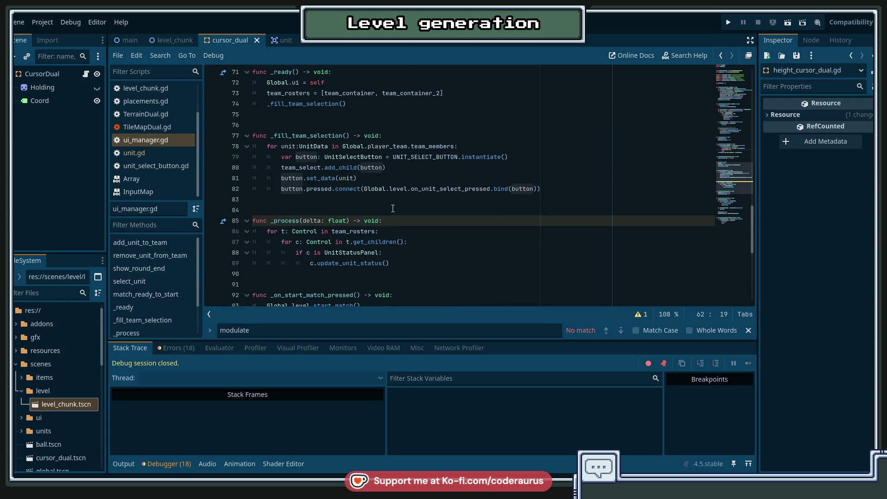
left_click(395, 200)
Start an in-file search for 'is_in', abandon it and scroll the script.
key("ctrl+f")
type("is_in_pla")
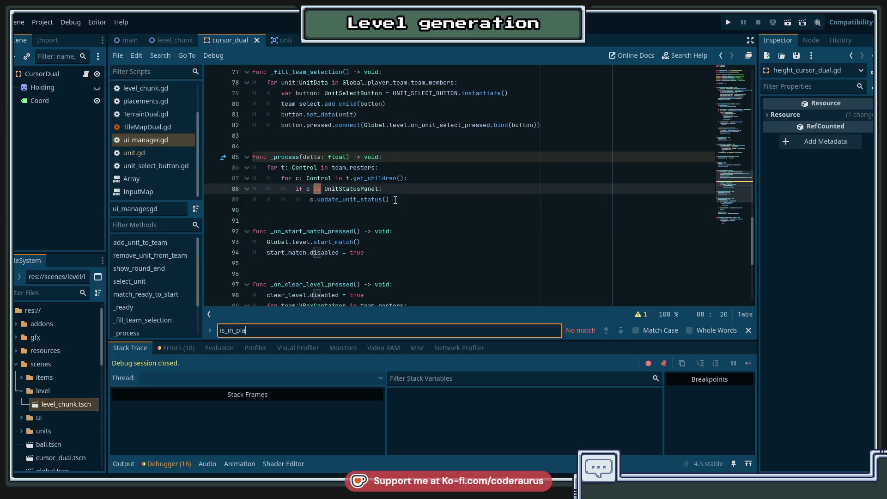
key("BackSpace")
key("BackSpace")
key("BackSpace")
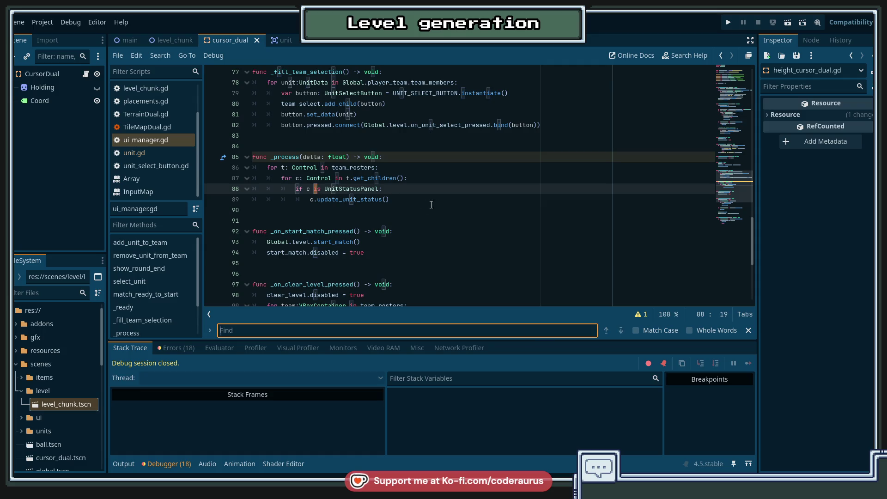
left_click(395, 199)
scroll(504, 226, "up", 20)
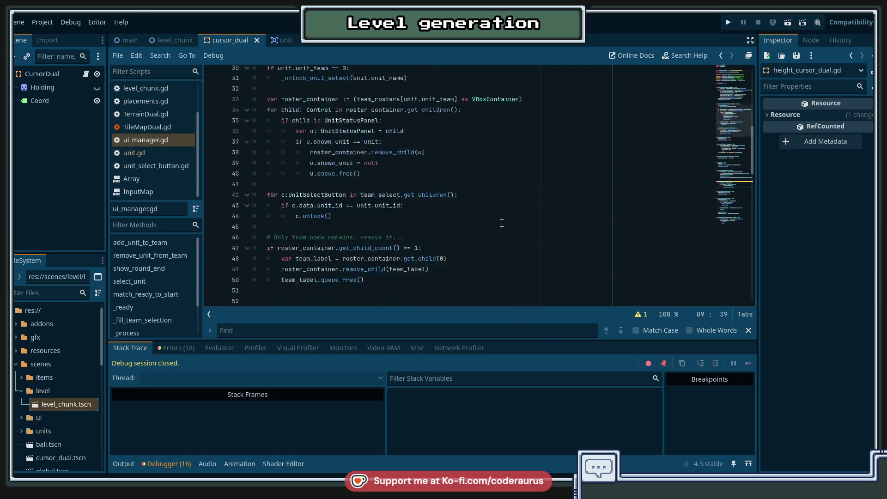
scroll(507, 218, "up", 3)
scroll(507, 219, "down", 7)
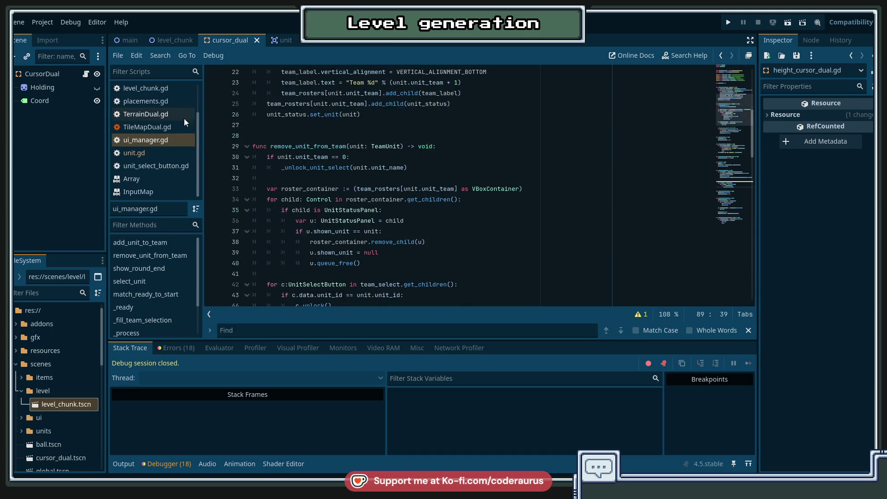
Back in level.gd, search the script for is_in_play, then the whole project.
left_click(140, 89)
left_click(143, 105)
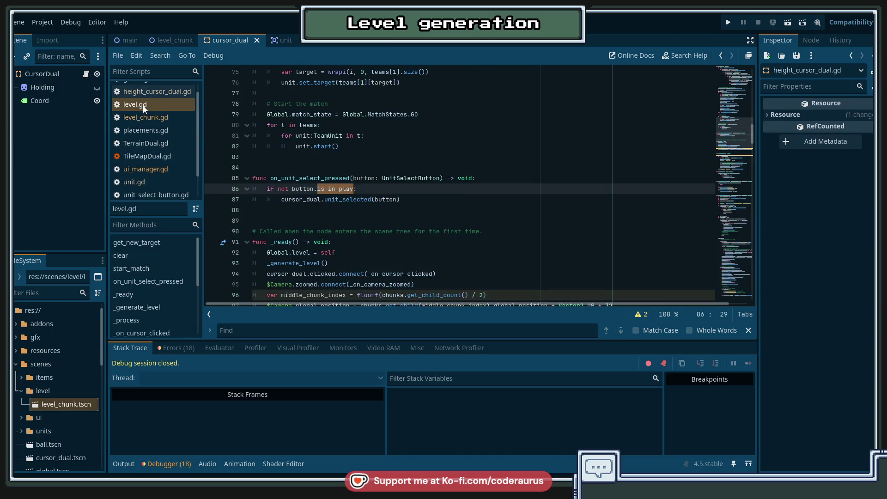
key("ctrl+f")
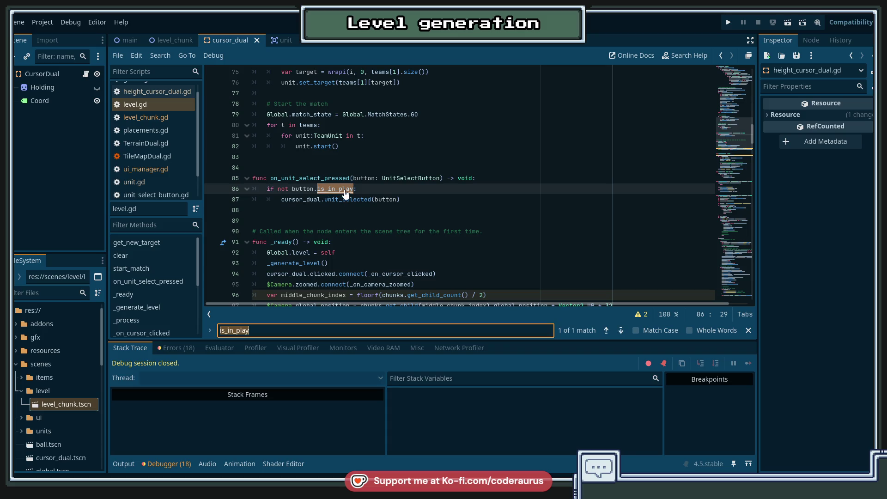
scroll(441, 186, "down", 1)
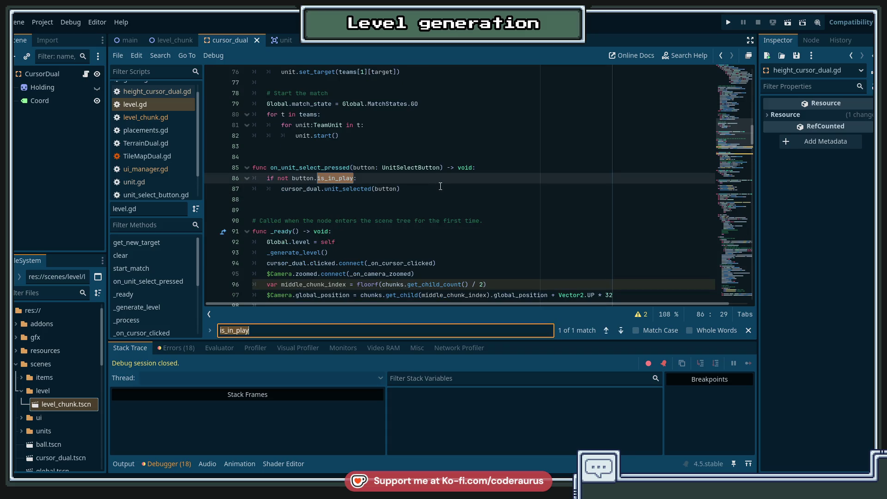
key("ctrl+shift+f")
Run the is_in_play project search and open unit_select_button.gd at line 32 to review lock/unlock.
key("Return")
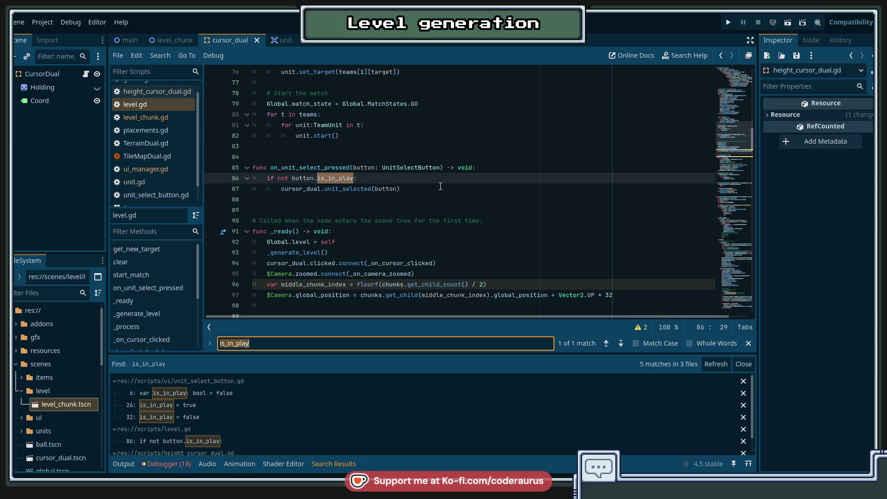
left_click(228, 416)
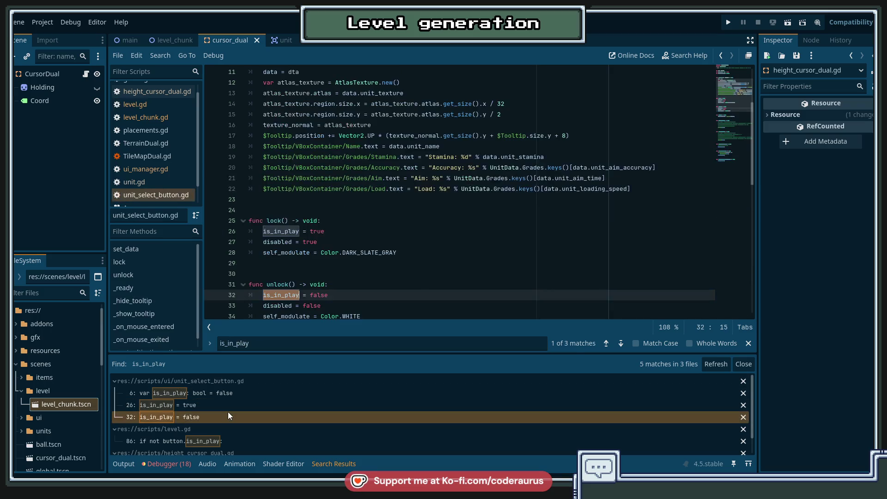
scroll(422, 230, "down", 2)
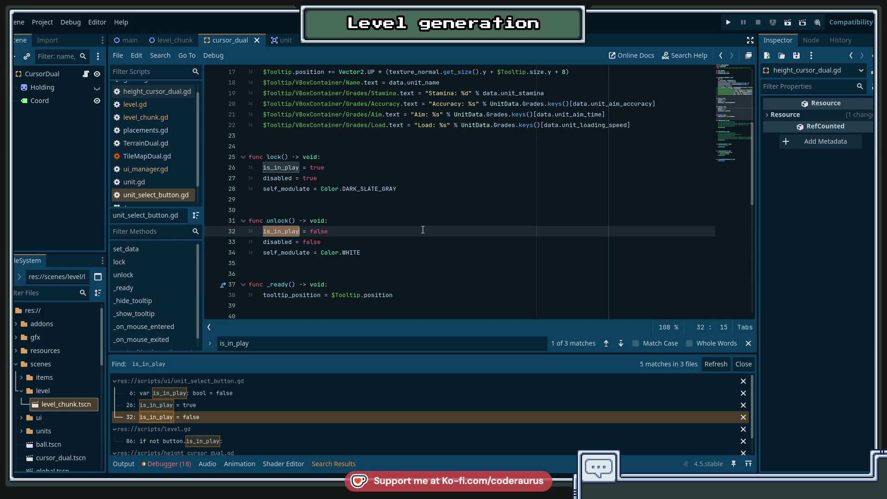
scroll(408, 226, "down", 5)
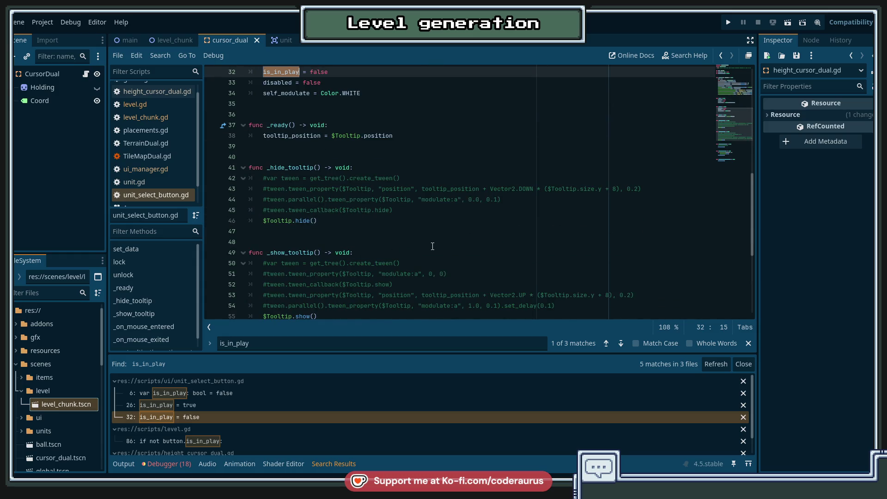
scroll(433, 246, "up", 10)
left_click(438, 148)
scroll(430, 222, "down", 5)
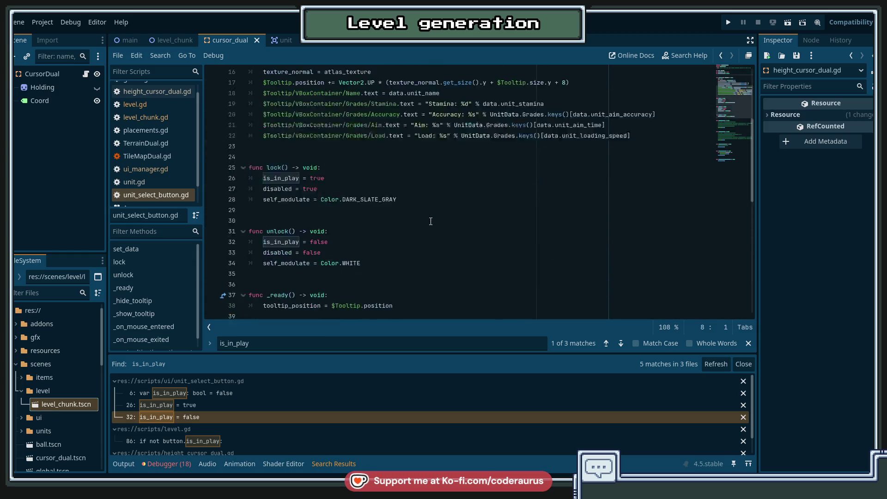
scroll(430, 222, "down", 5)
scroll(430, 223, "up", 7)
scroll(425, 250, "up", 3)
scroll(418, 281, "down", 2)
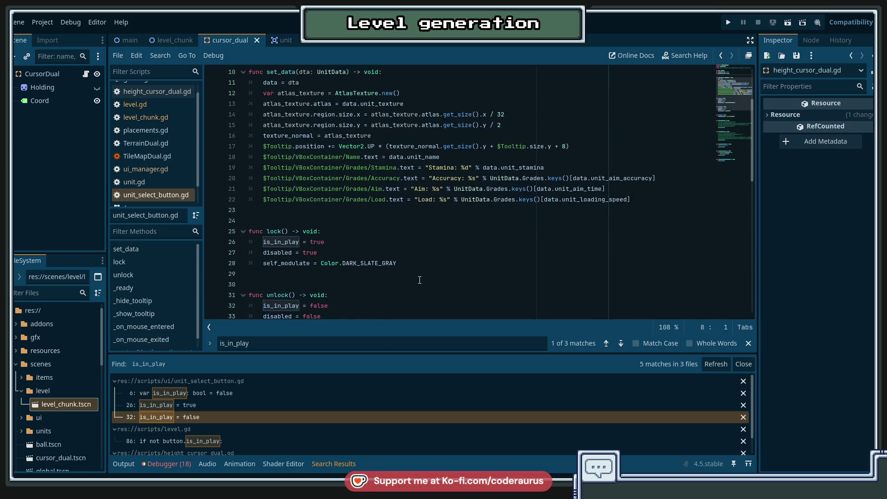
scroll(420, 280, "down", 1)
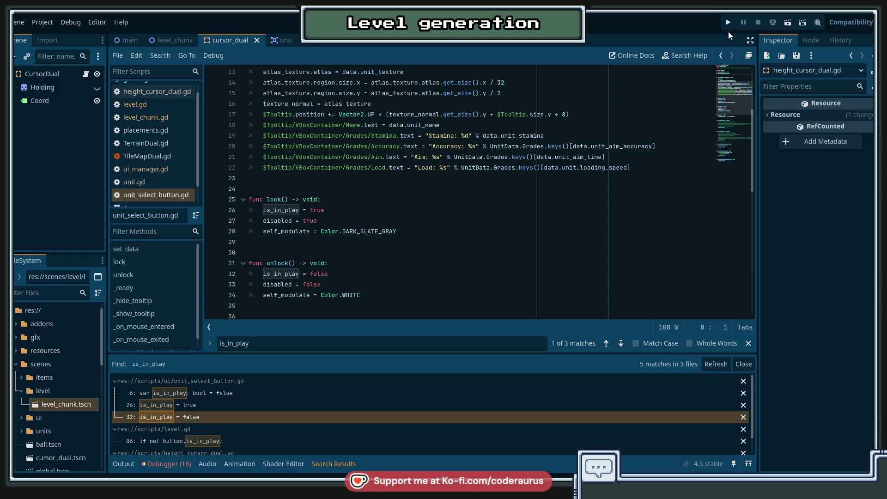
In level.gd, place the caret at the end of the on_unit_select_pressed signature.
left_click(396, 252)
left_click(167, 105)
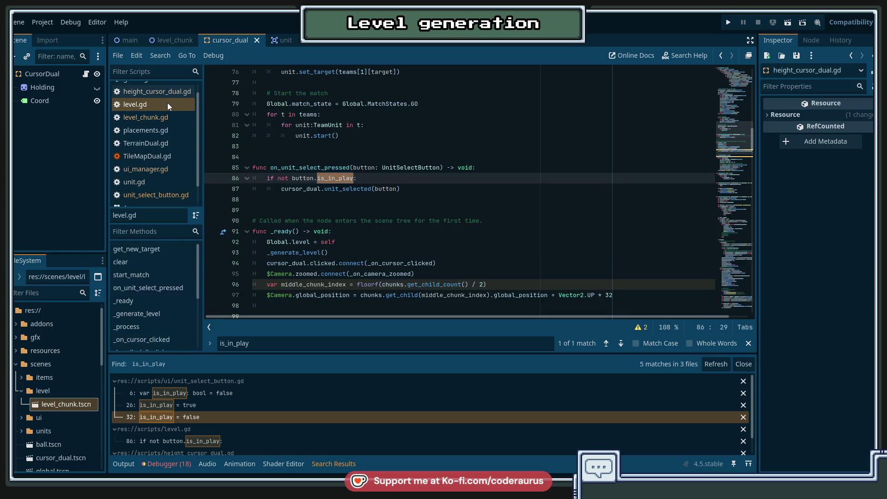
left_click(354, 256)
left_click(323, 169)
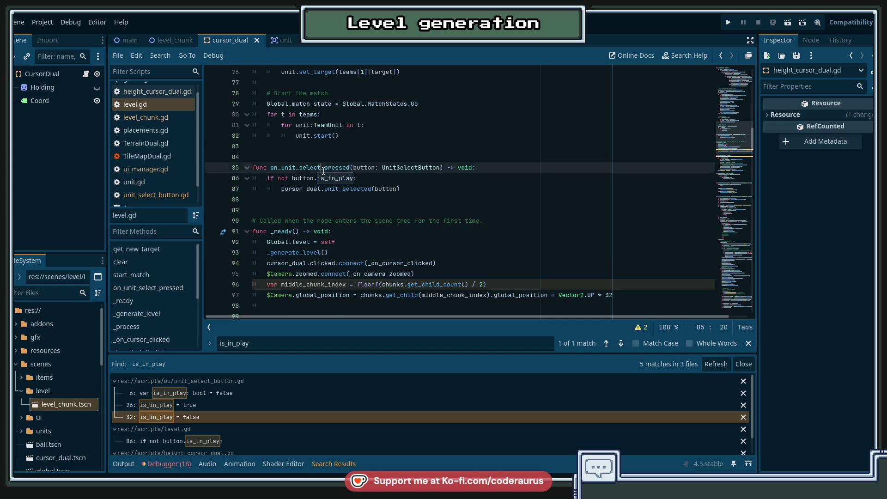
left_click(439, 187)
left_click(429, 168)
left_click(416, 188)
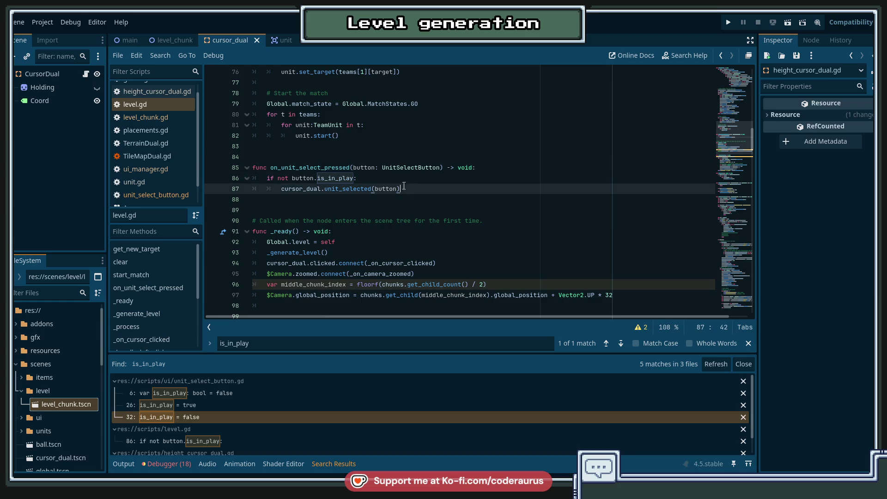
left_click(351, 168)
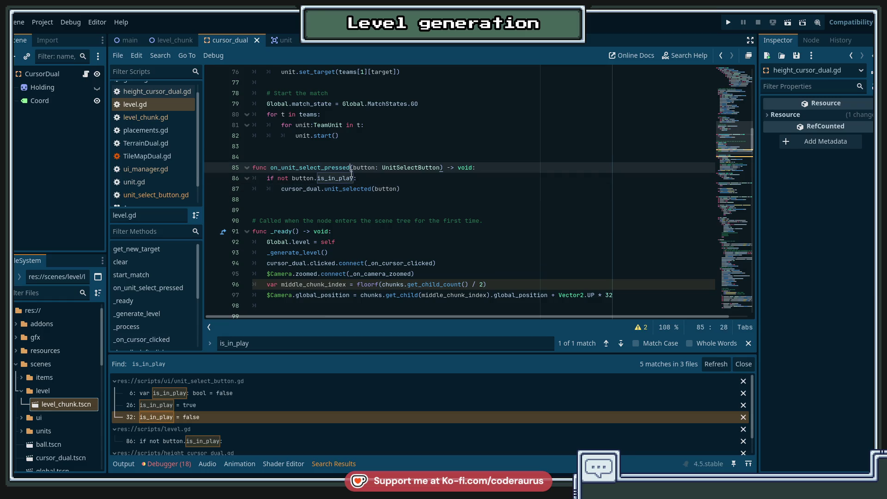
left_click(494, 166)
Add 'not in play' and 'is in play' prints with button.data.unit_id, save, and run.
key("Return")
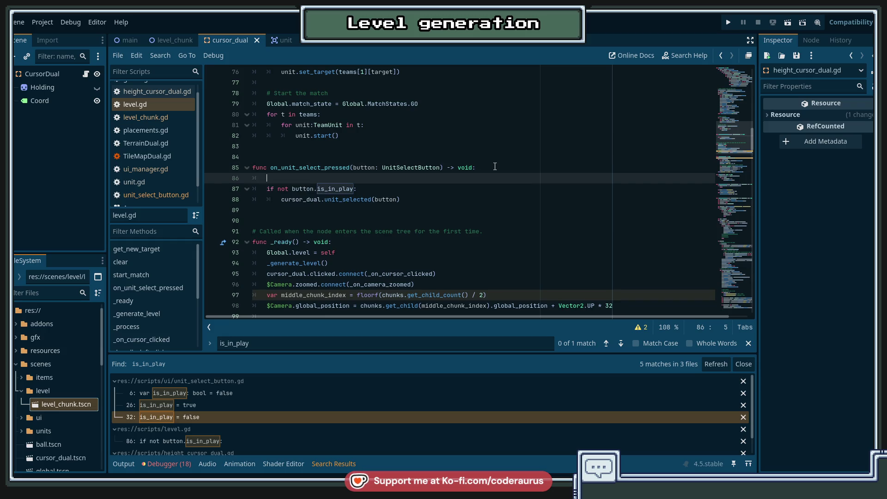
type("print(\"Unit")
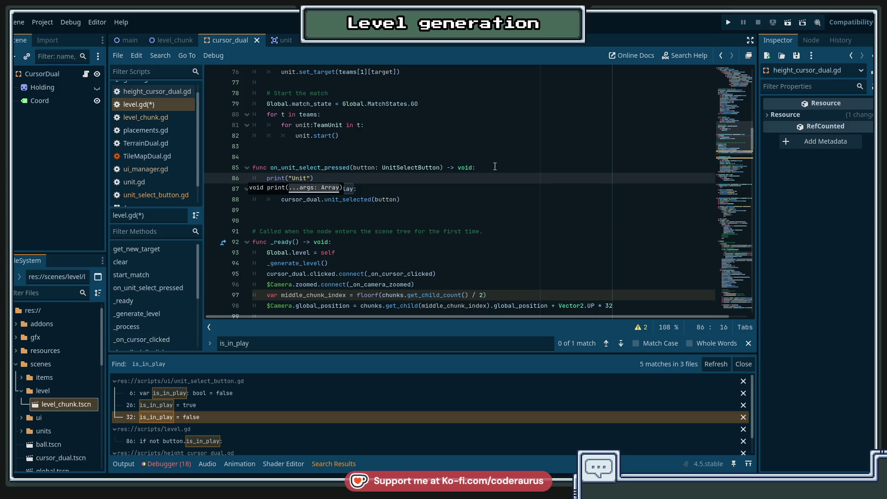
left_click(368, 179)
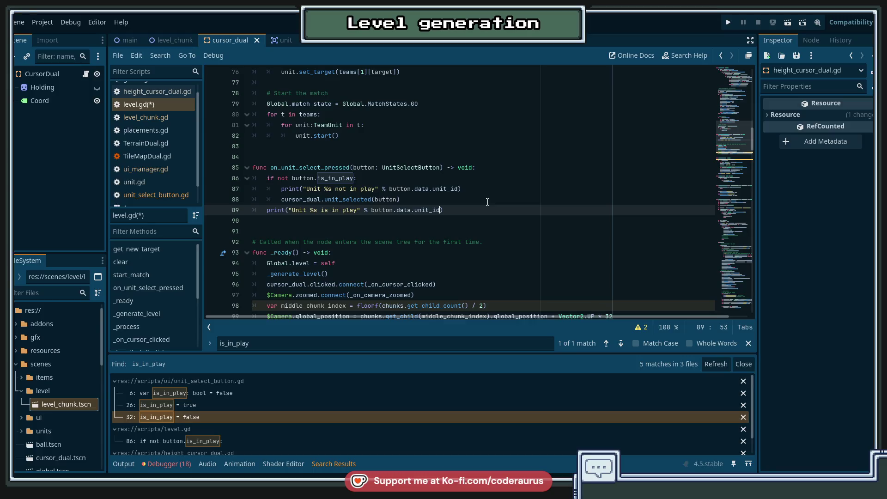
key("ctrl+s")
key("F5")
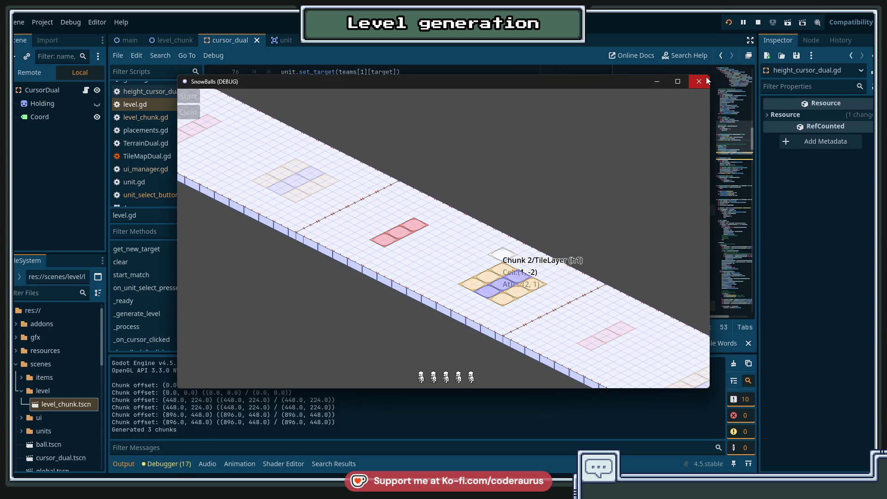
Close the game, wrap the in-play print in an else: branch, and rerun.
left_click(698, 81)
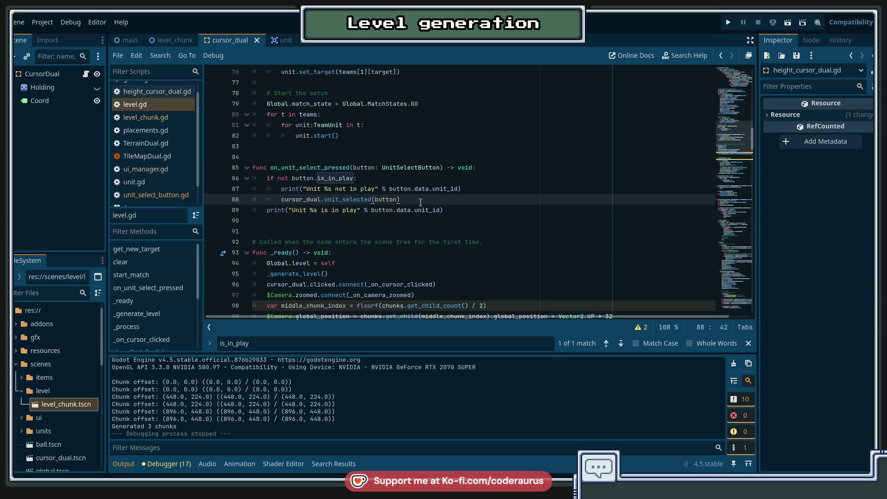
key("Return")
type("else:")
key("Down")
key("Home")
key("Tab")
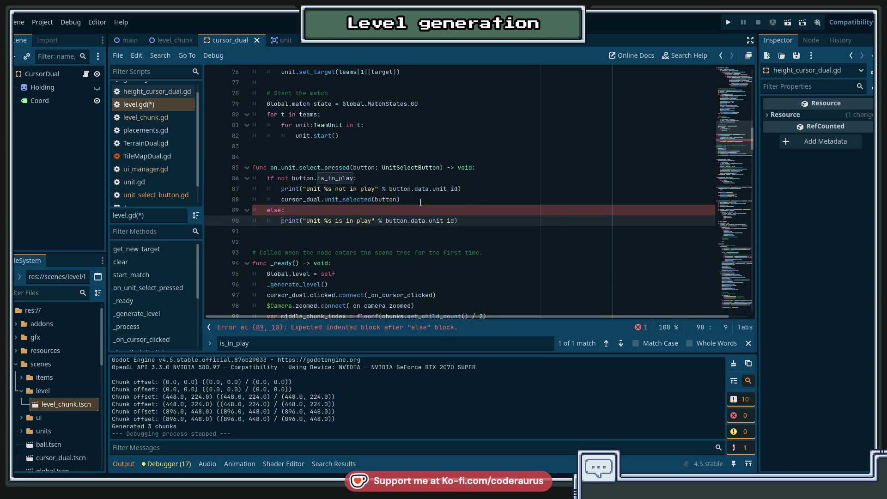
key("F5")
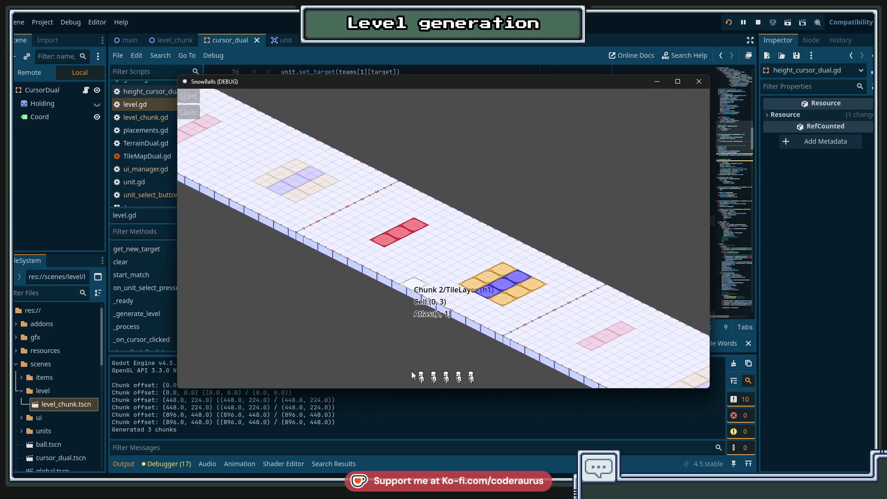
Select the first unit and place it on tiles until the debugger breaks on Nil 'lock'.
left_click(421, 376)
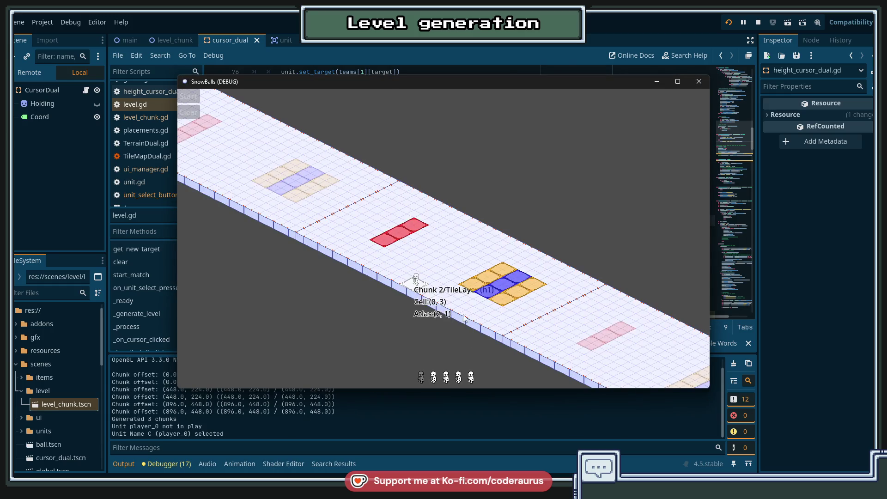
left_click(484, 289)
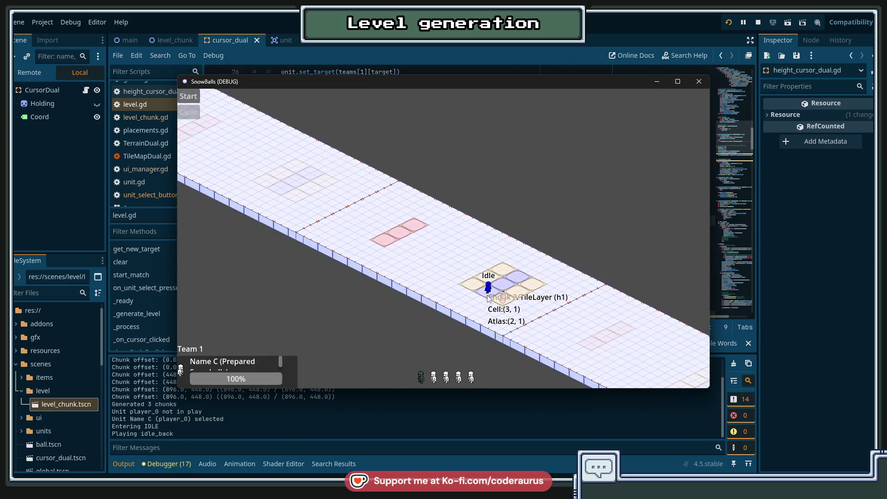
left_click(518, 277)
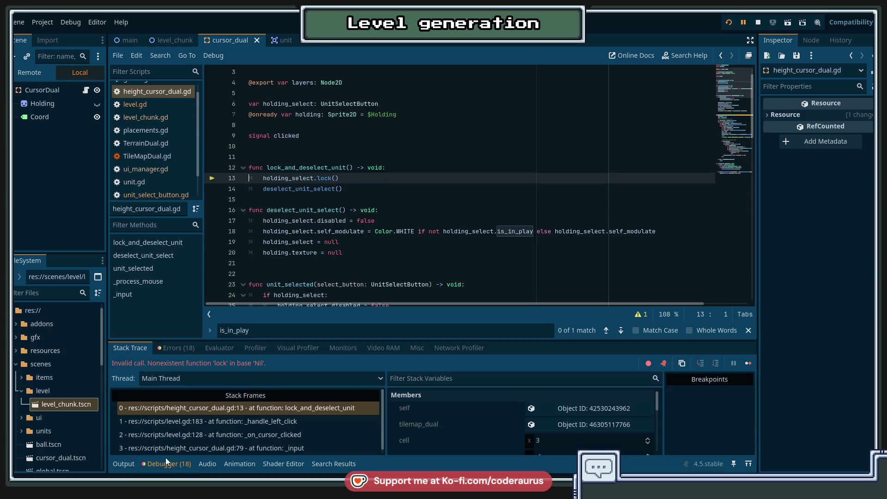
Show the Output log and highlight the lines reporting player_0 selected and in play.
left_click(123, 463)
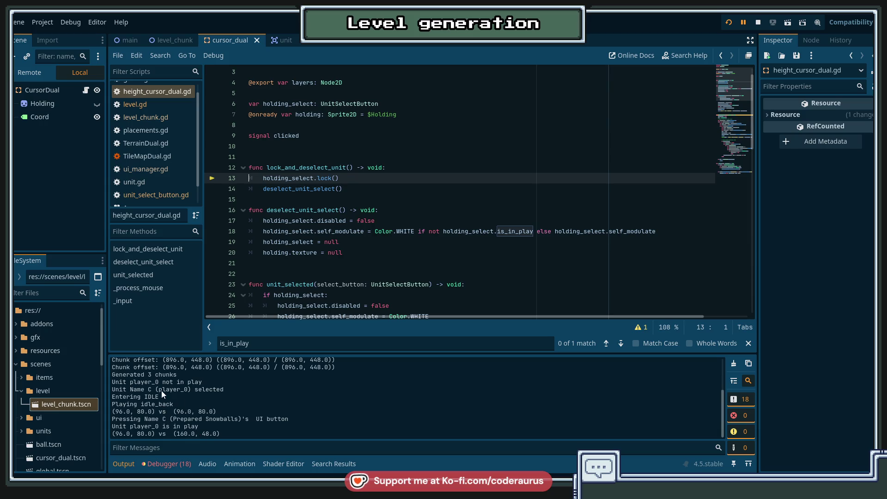
left_click_drag(162, 382, 221, 389)
left_click(182, 414)
left_click_drag(160, 426, 207, 429)
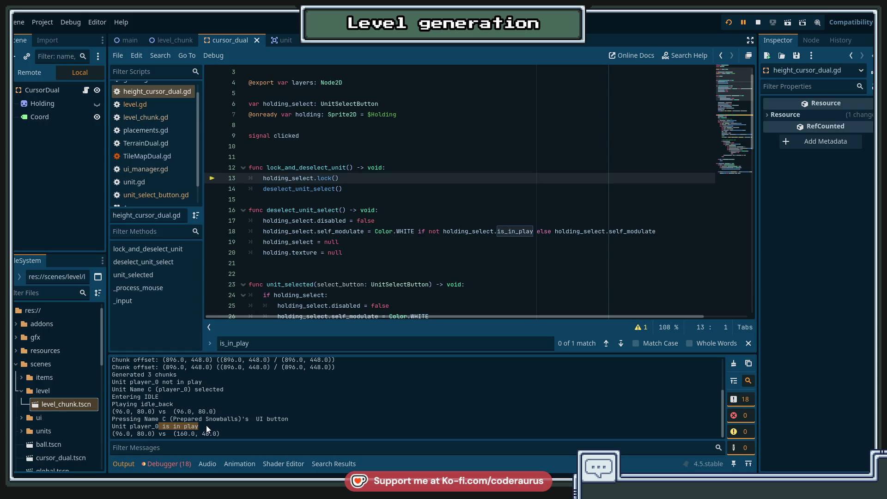
Scroll through height_cursor_dual.gd and reopen unit_select_button.gd.
scroll(350, 223, "down", 6)
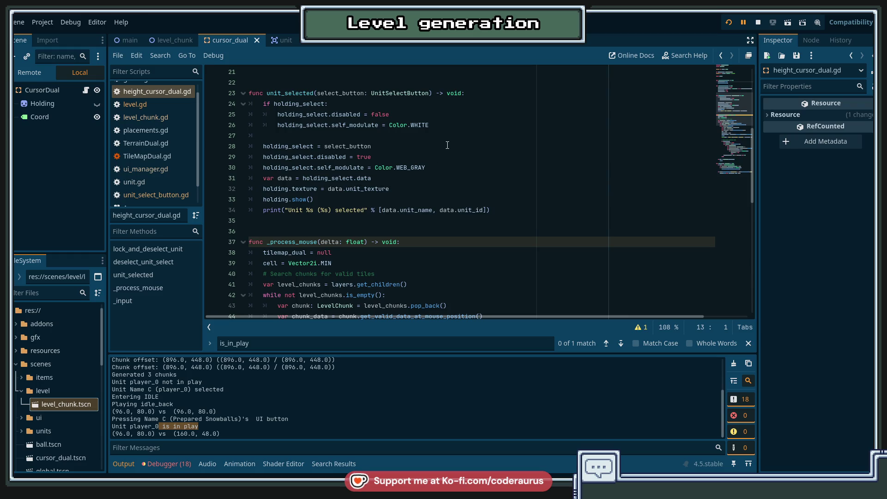
scroll(448, 145, "down", 4)
scroll(447, 145, "down", 8)
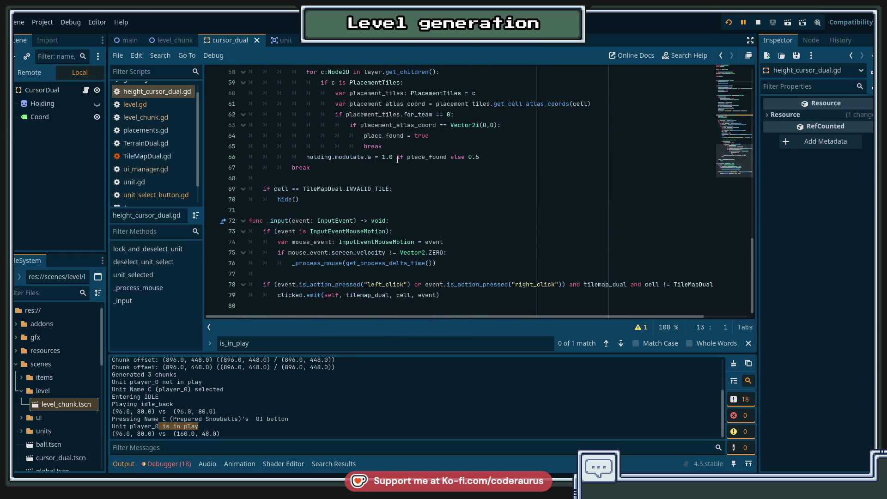
left_click(148, 196)
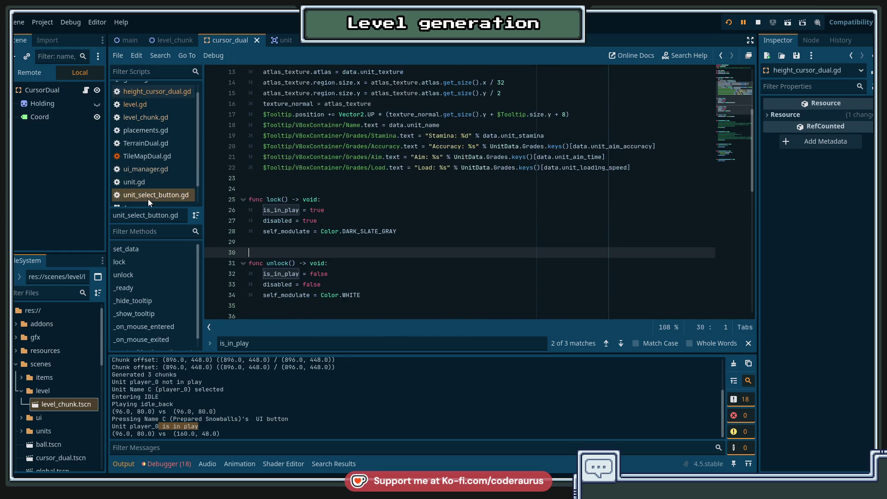
In unit_select_button.gd, select the lock function name.
left_click(284, 274)
left_click(283, 263)
left_click(280, 199)
scroll(427, 180, "up", 4)
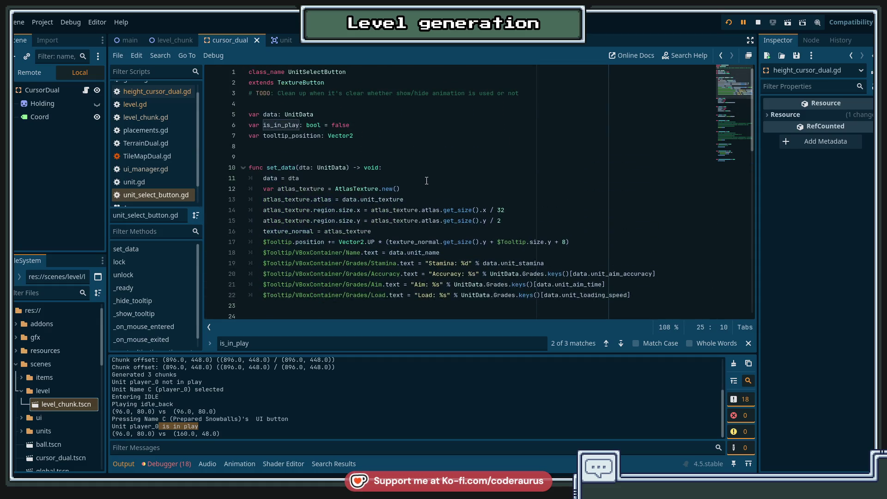
scroll(277, 258, "down", 3)
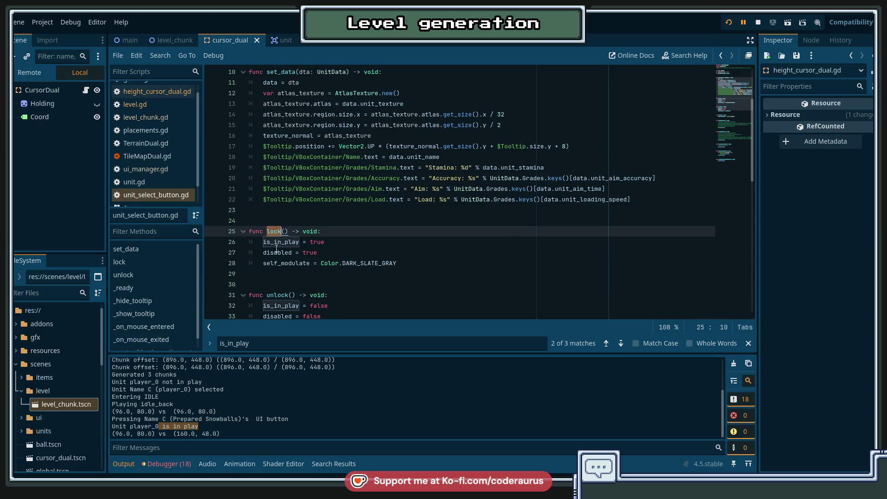
right_click(274, 230)
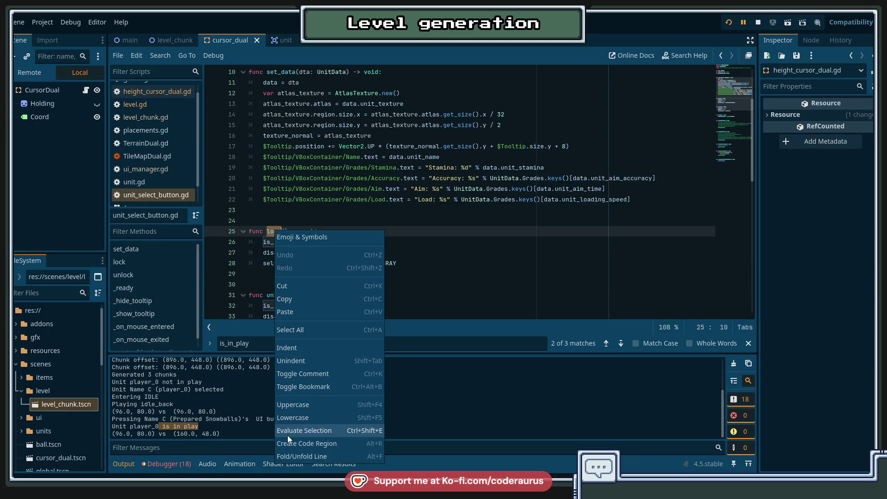
left_click(272, 220)
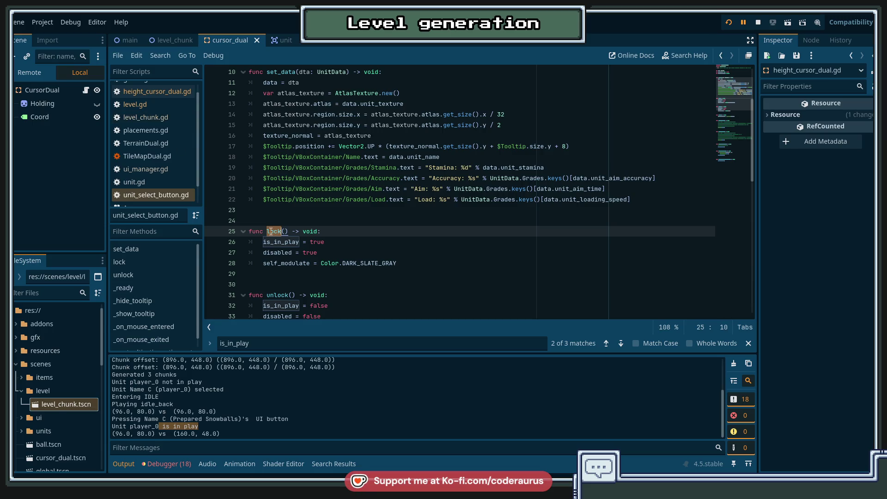
Search the project for lock (15 matches) and open holding_select.lock() at height_cursor_dual.gd line 13.
key("ctrl+shift+f")
key("Return")
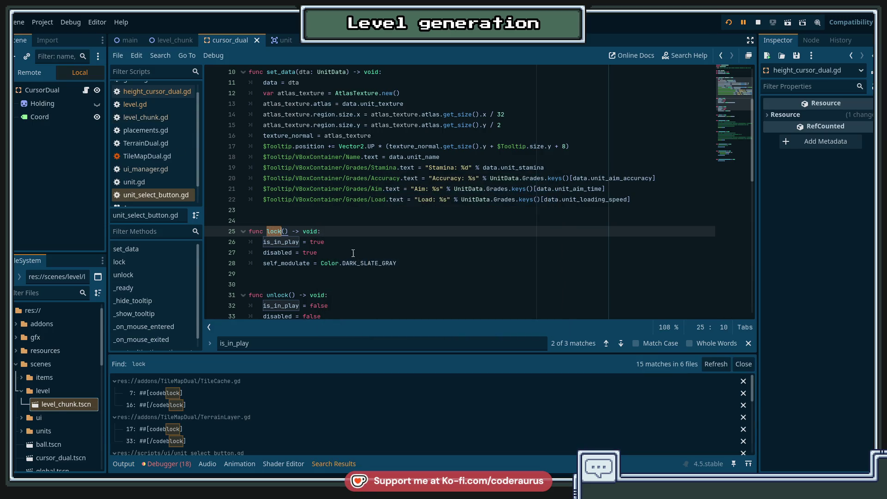
scroll(278, 402, "down", 3)
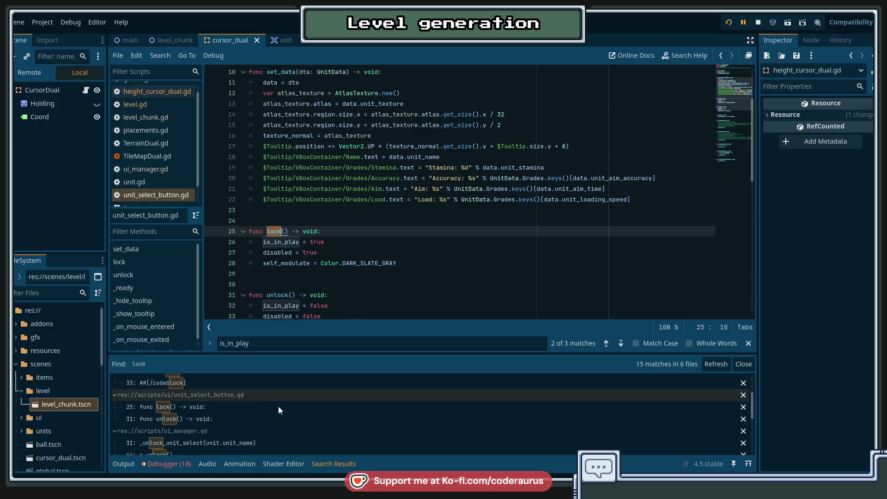
scroll(278, 407, "down", 1)
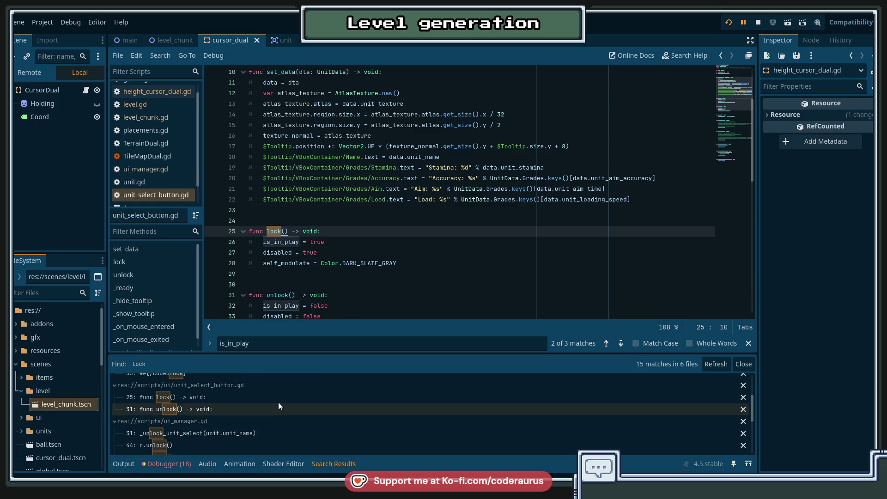
scroll(278, 402, "up", 5)
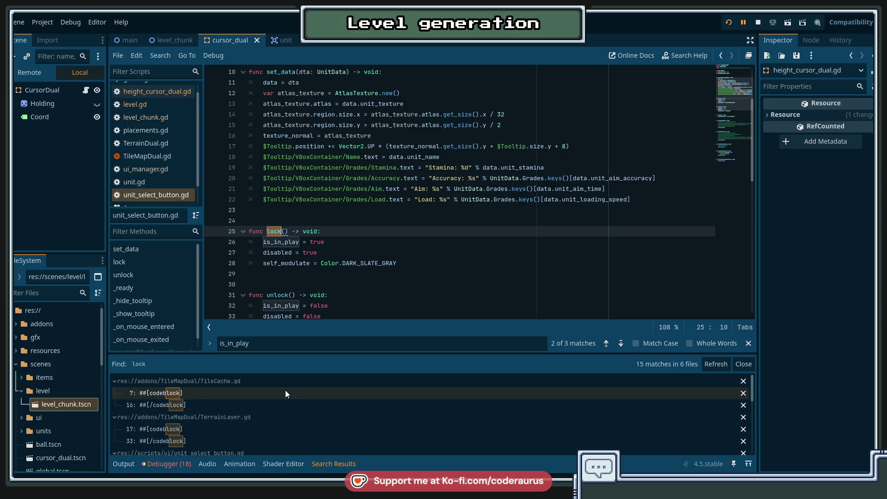
scroll(287, 397, "down", 6)
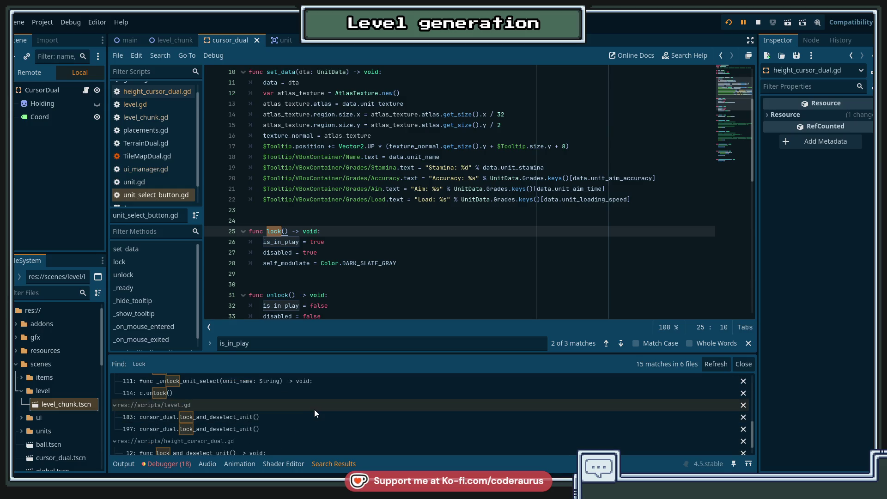
scroll(323, 413, "up", 1)
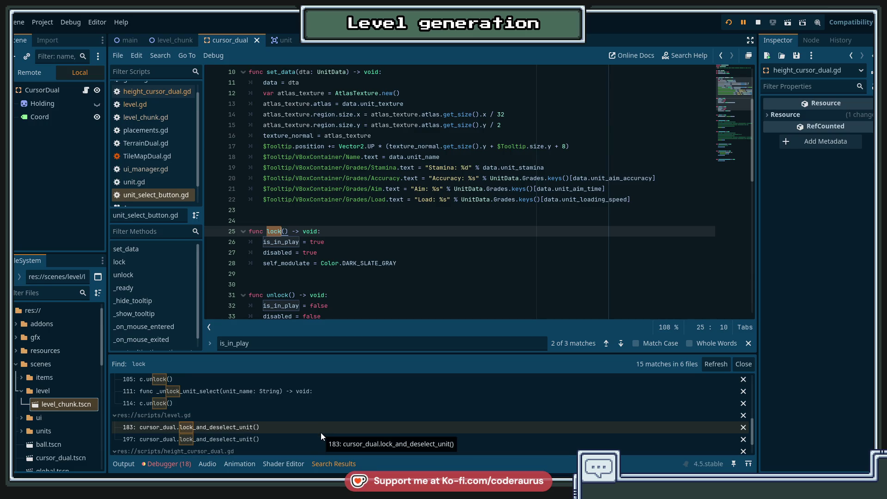
scroll(320, 436, "down", 3)
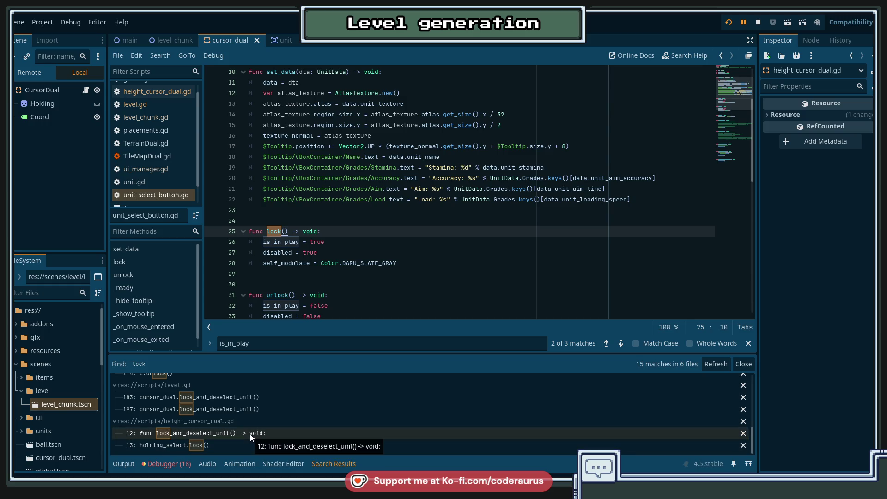
left_click(245, 447)
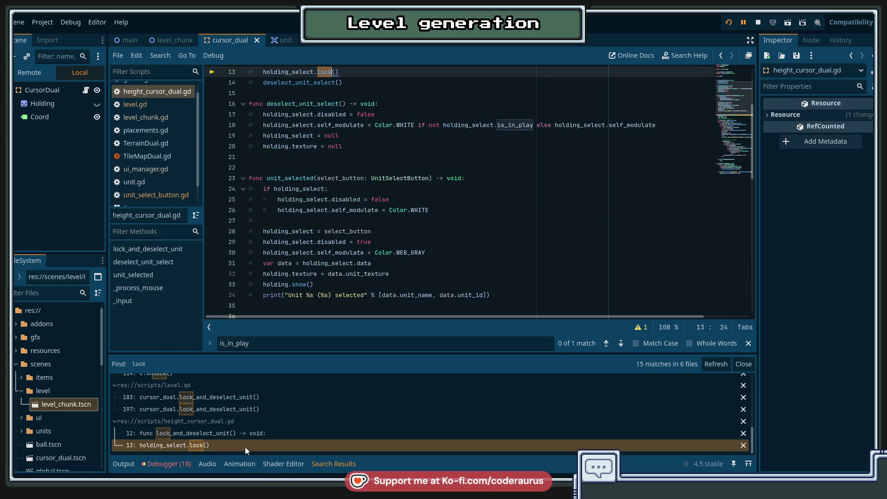
scroll(420, 253, "up", 4)
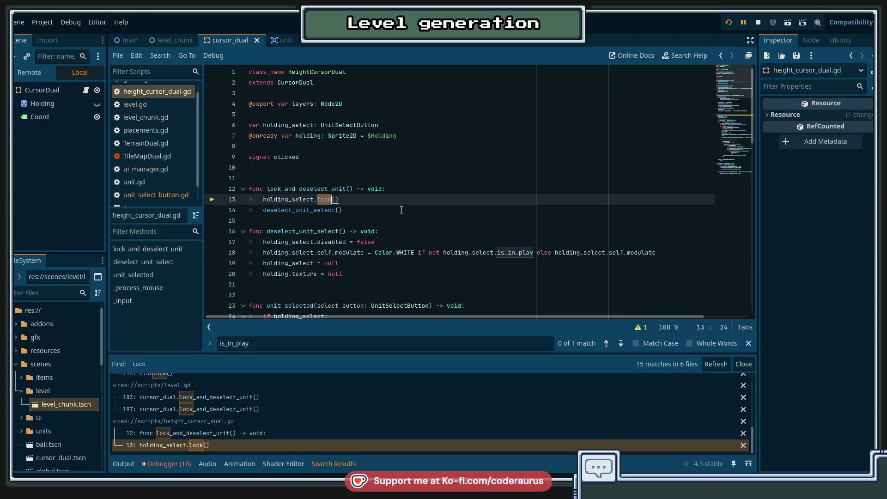
double_click(299, 210)
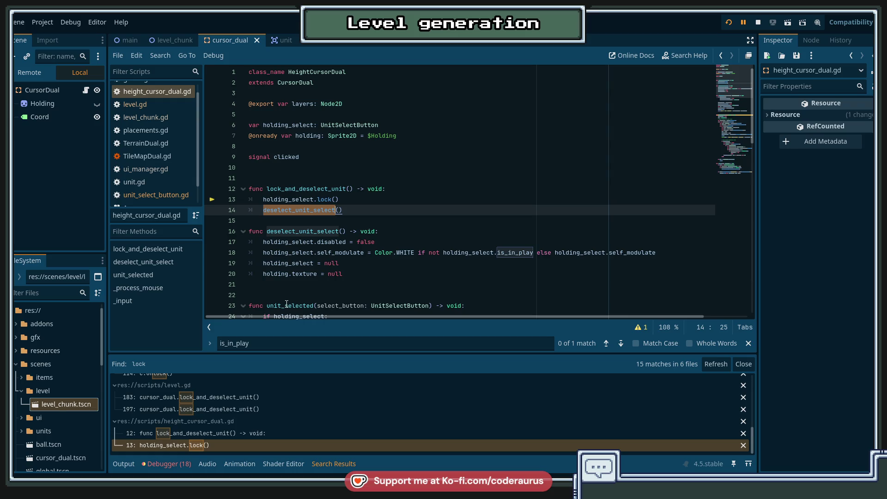
left_click(320, 199)
double_click(319, 199)
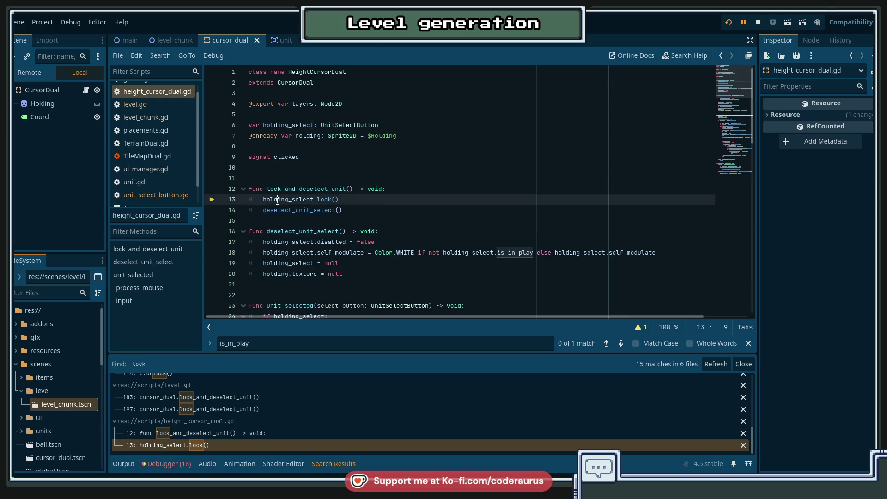
double_click(323, 200)
scroll(383, 212, "down", 3)
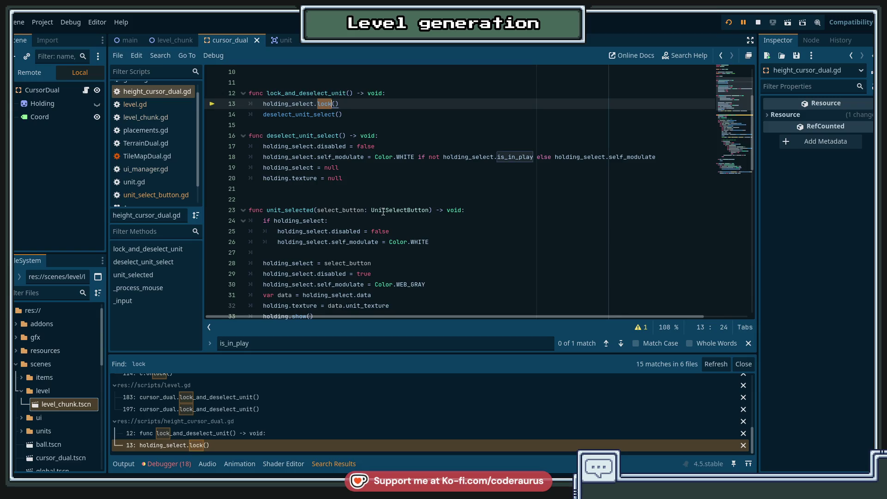
scroll(384, 212, "up", 2)
left_click(416, 161)
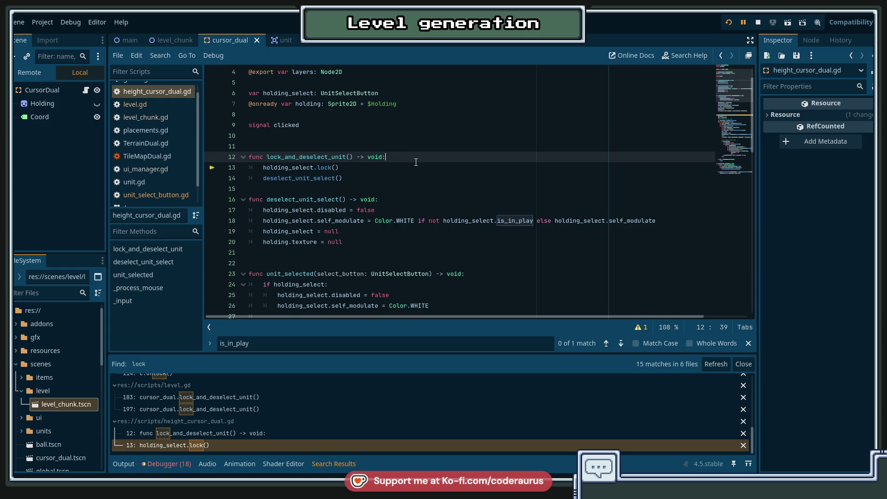
double_click(324, 156)
Search the project for lock_and_deselect_unit and visit its level.gd calls at lines 183 and 197.
key("ctrl+shift+f")
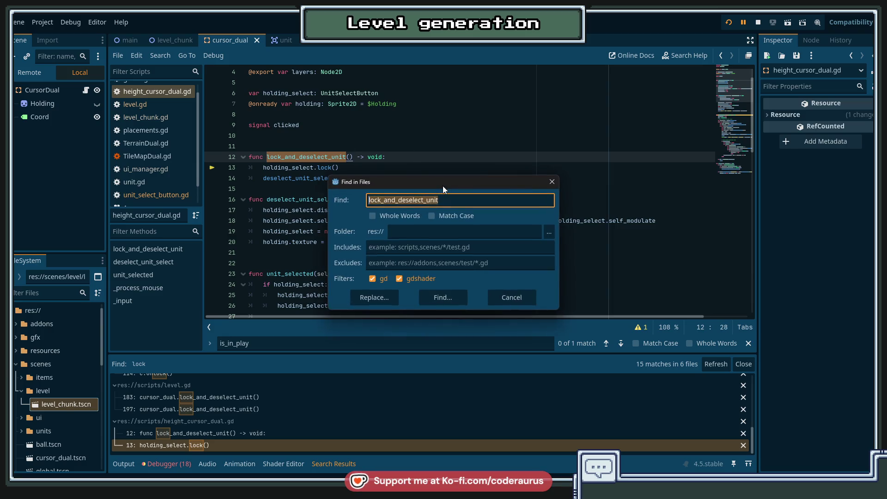
key("Return")
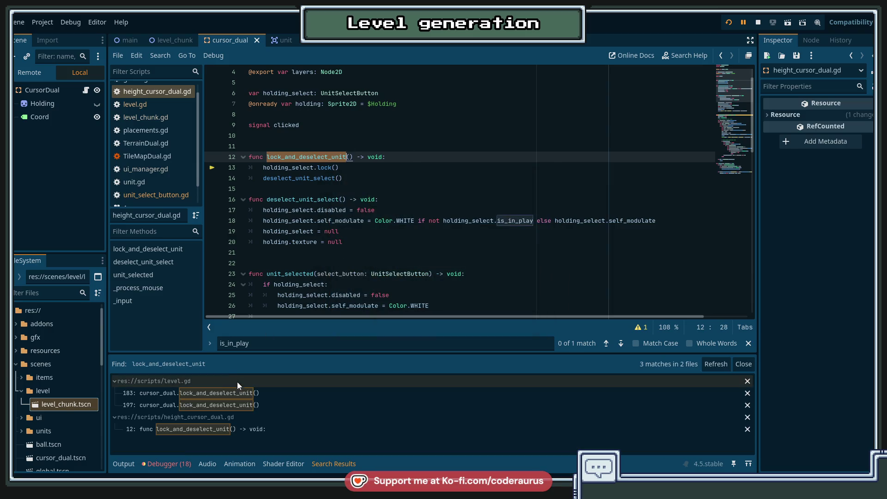
left_click(234, 394)
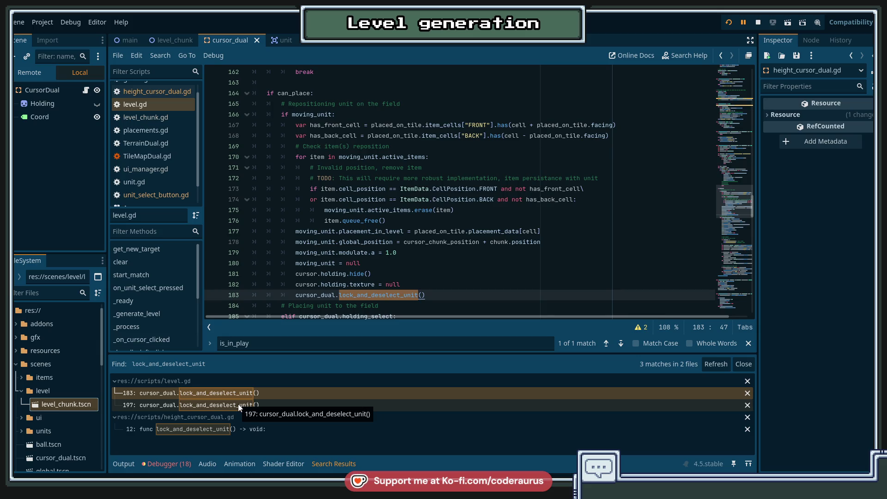
left_click(239, 406)
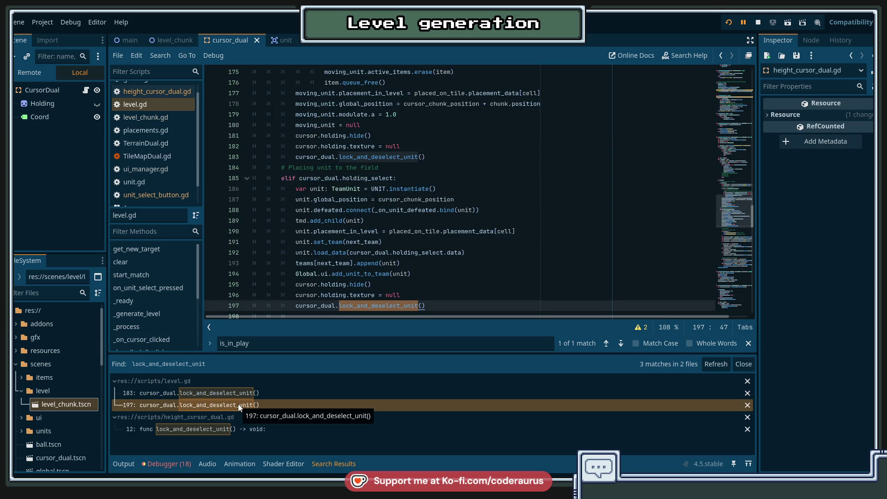
Follow the select_unit call on line 158 to its definition in ui_manager.gd.
scroll(504, 264, "up", 2)
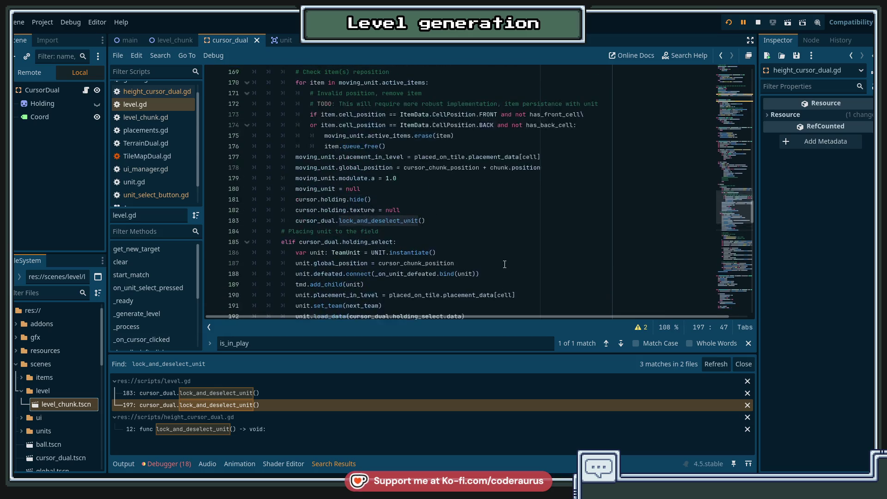
scroll(505, 264, "up", 2)
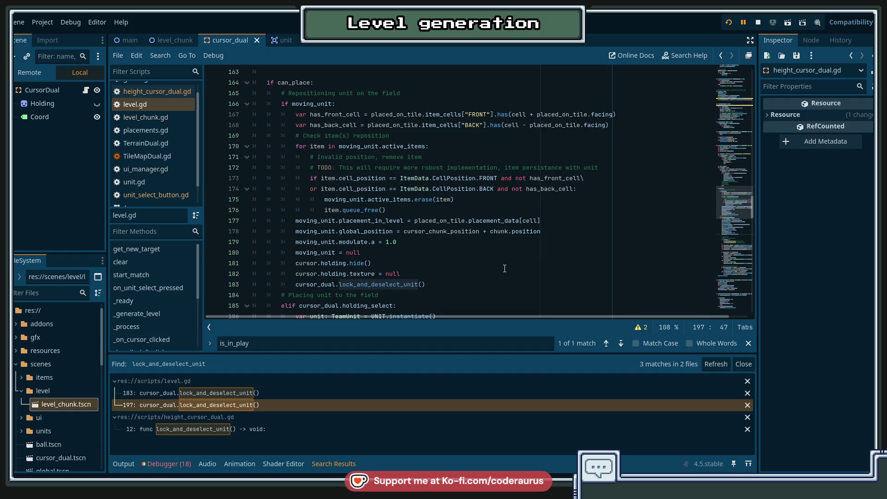
scroll(505, 272, "up", 5)
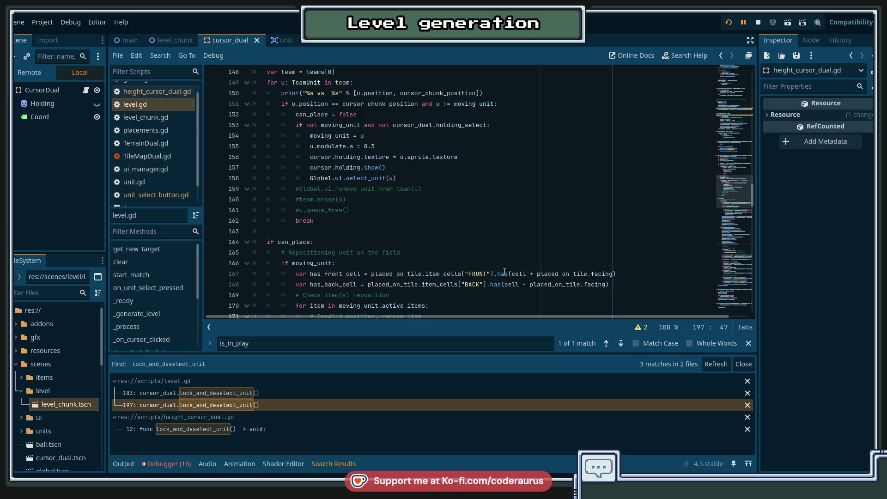
scroll(426, 253, "up", 3)
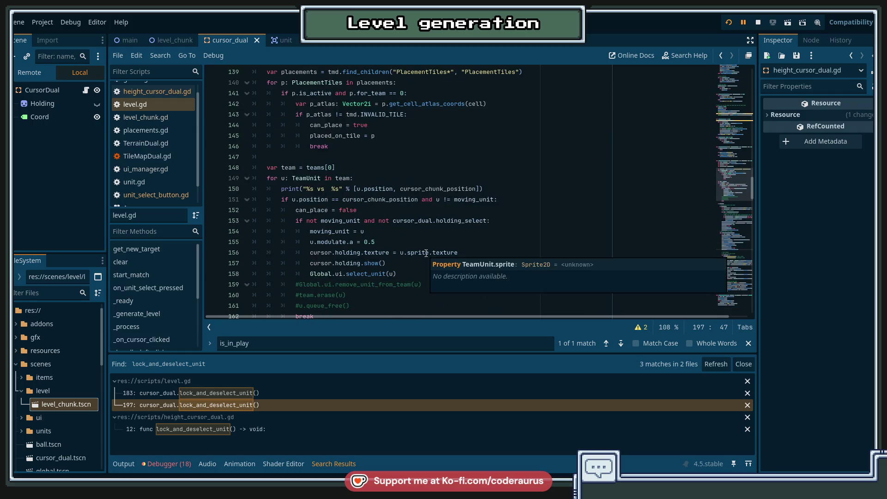
scroll(420, 245, "down", 2)
left_click(409, 210)
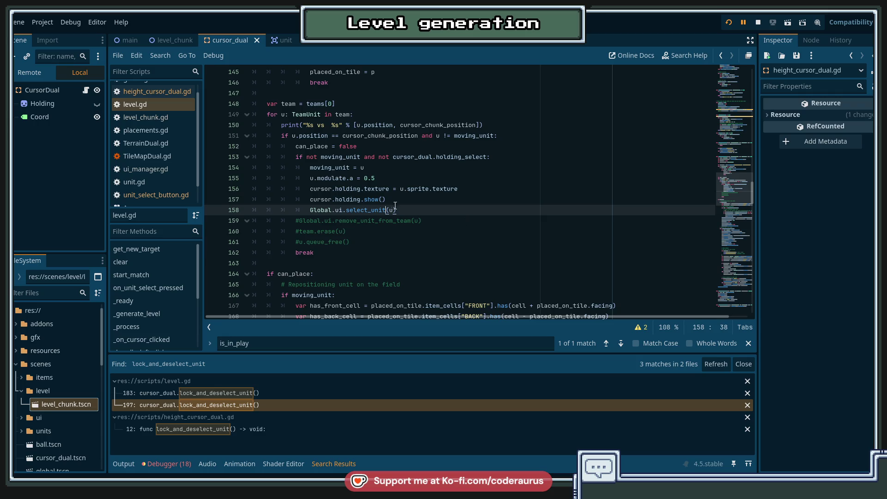
left_click(379, 210, "ctrl")
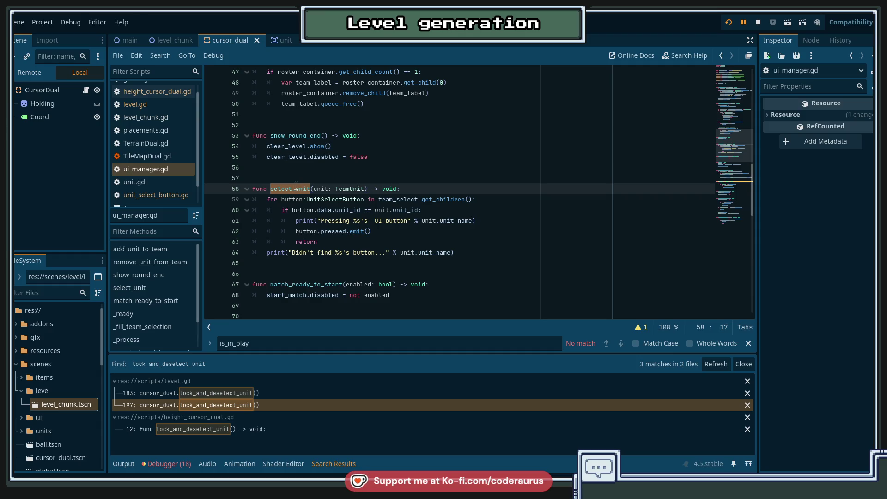
Rename select_unit to select_unit_from_play in level.gd and ui_manager.gd, then save.
left_click(311, 187)
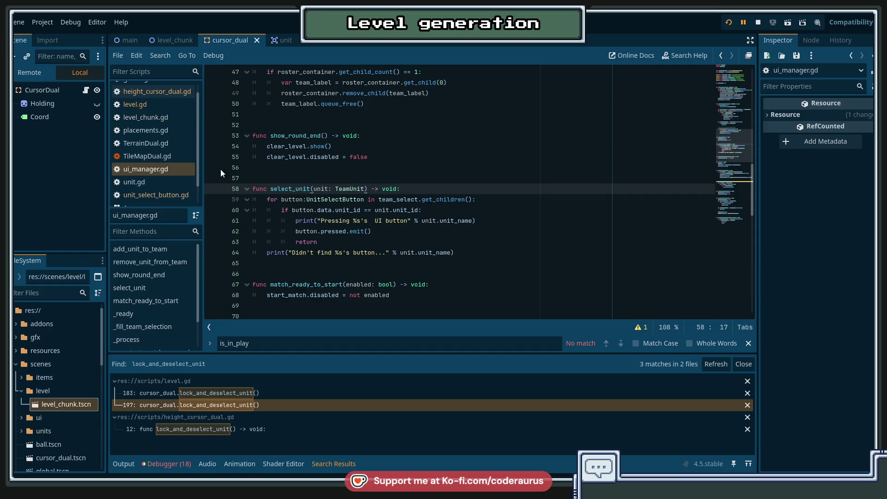
left_click(158, 103)
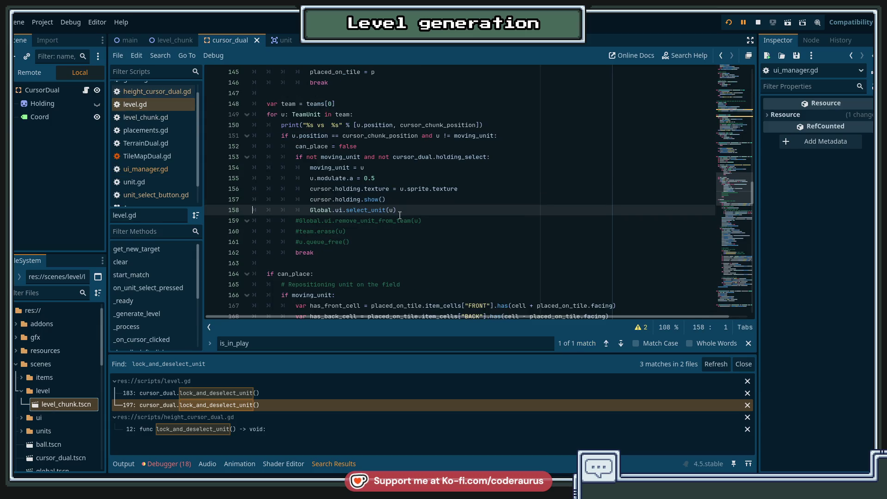
type("_from_play")
left_click(154, 168)
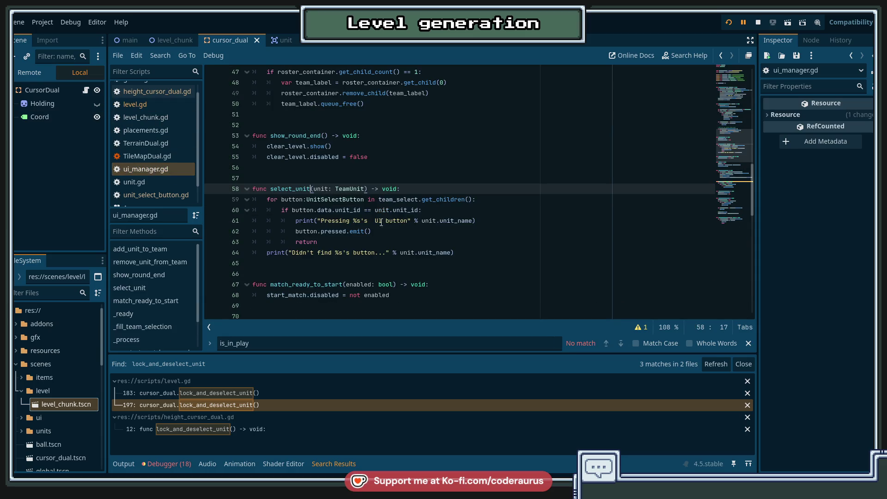
type("_from_pla")
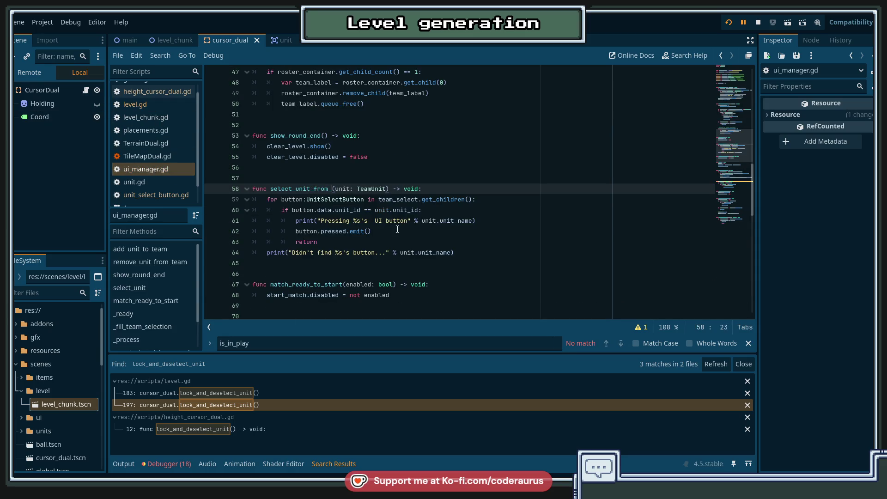
type("y")
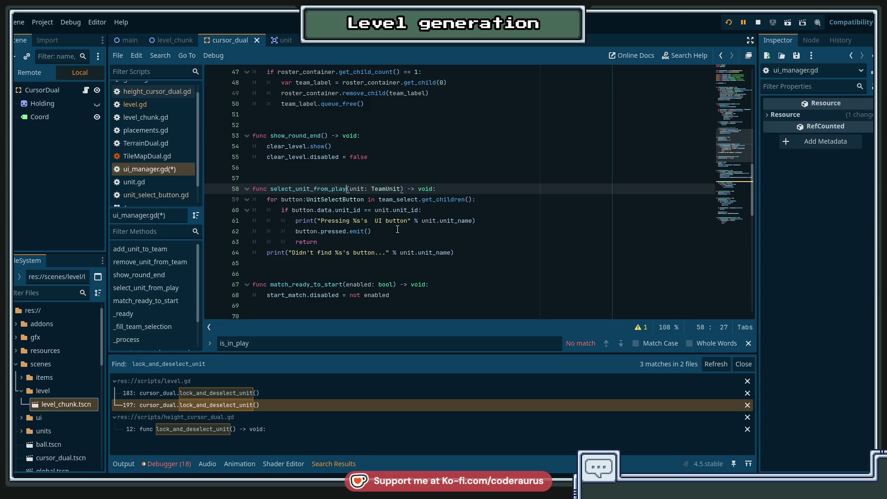
key("ctrl+s")
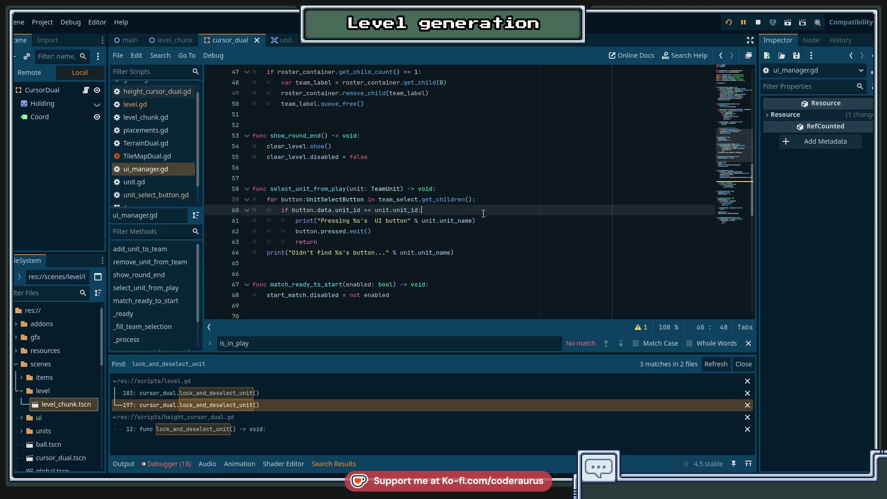
Add button.unlock() after line 61 in ui_manager.gd, save, and relaunch the game.
left_click(506, 221)
key("Return")
type("button.unk")
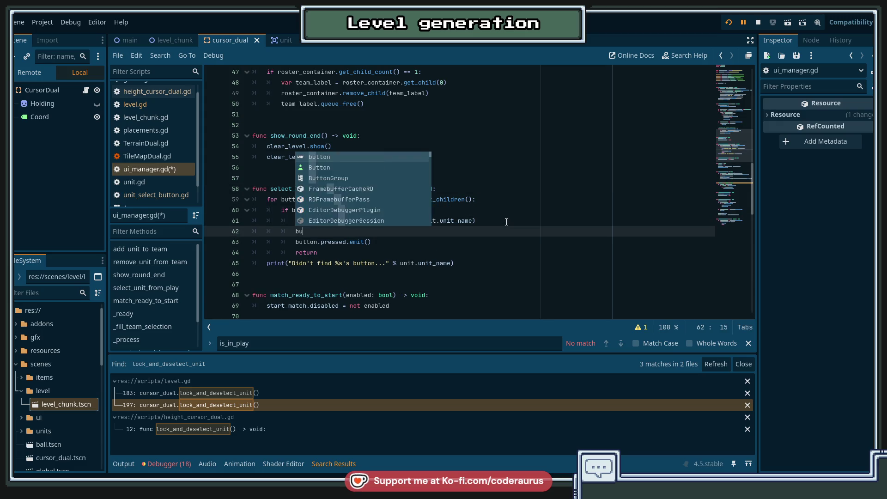
key("Return")
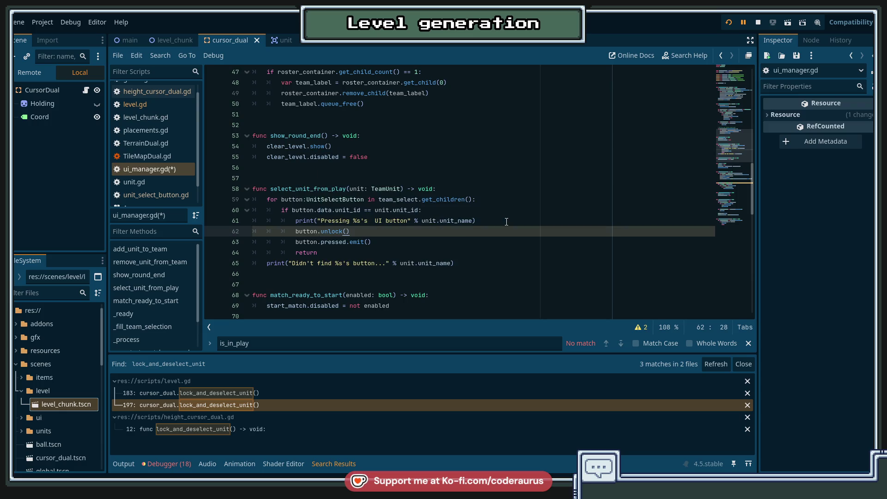
key("ctrl+s")
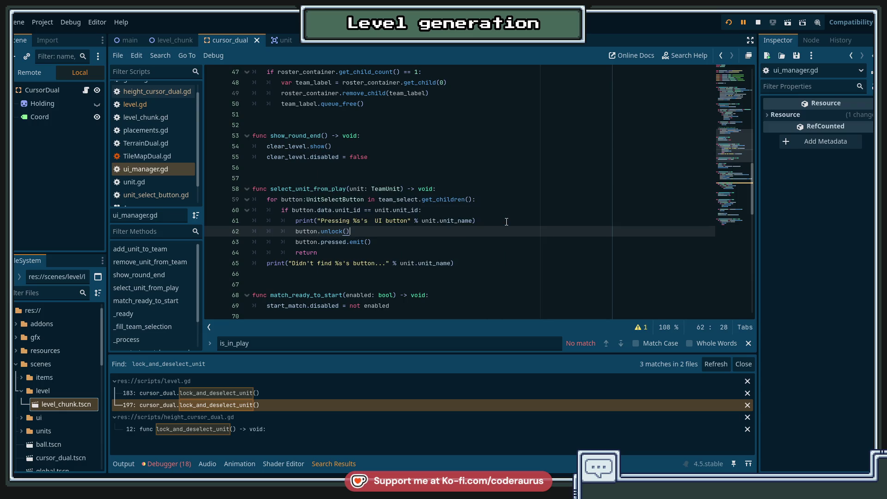
key("F5")
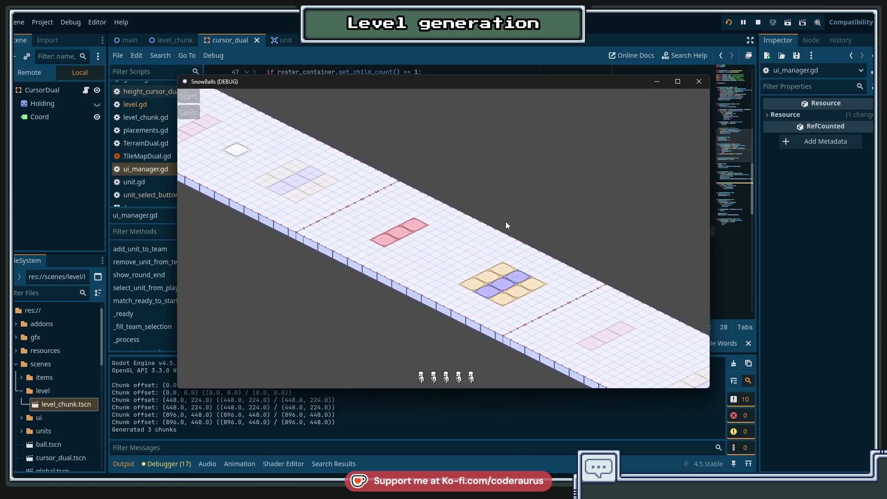
Place the first sled unit in the test game, then stop and close the game.
left_click(421, 377)
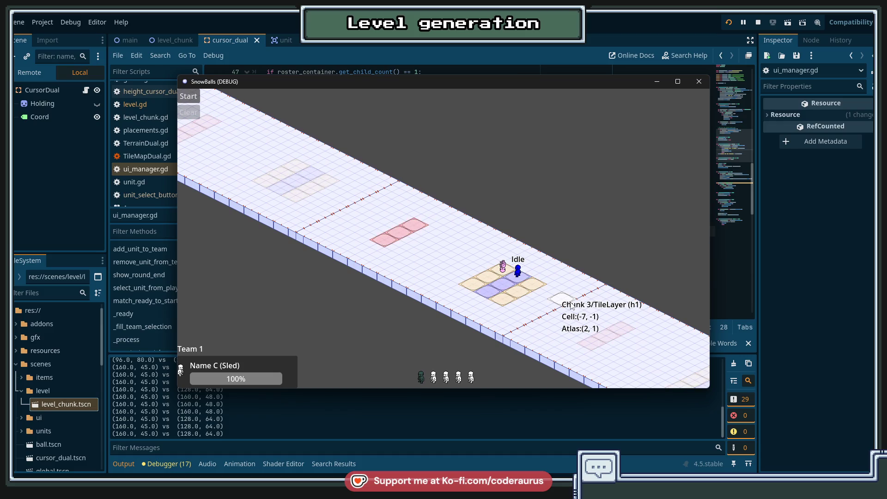
key("F8")
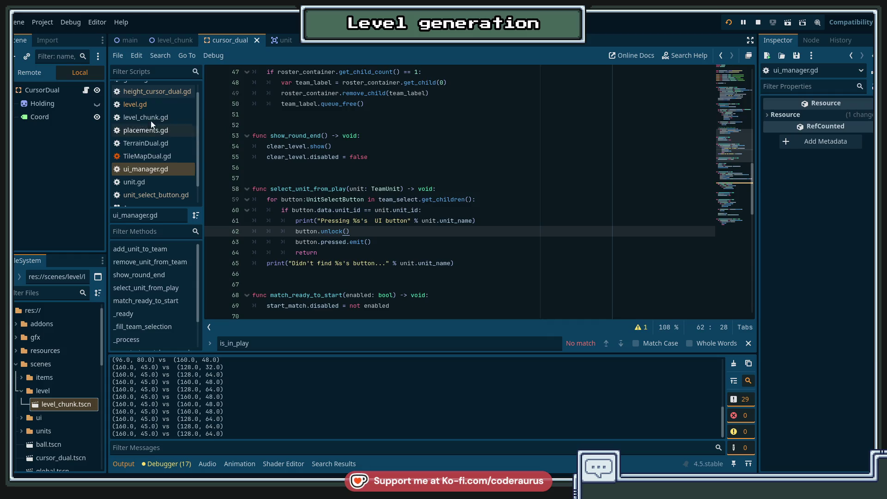
left_click(139, 92)
Return to level.gd's unit-placement code.
left_click(137, 105)
scroll(344, 250, "down", 8)
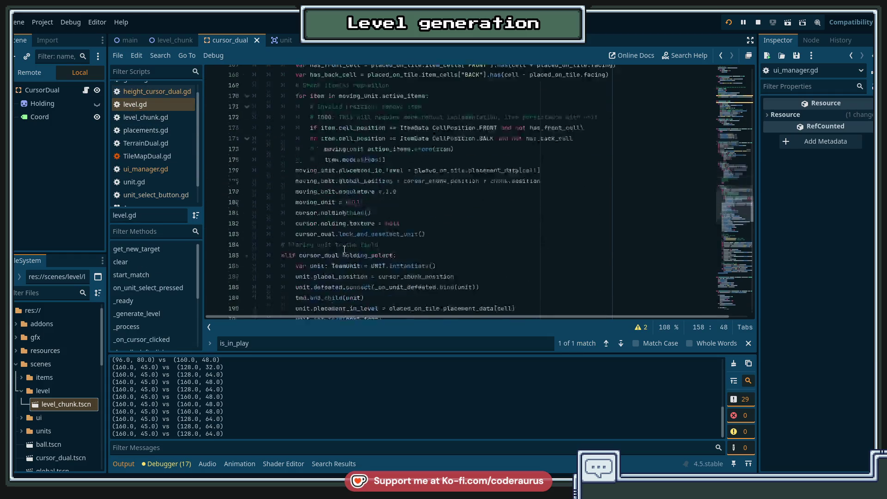
scroll(344, 250, "up", 5)
scroll(344, 250, "down", 8)
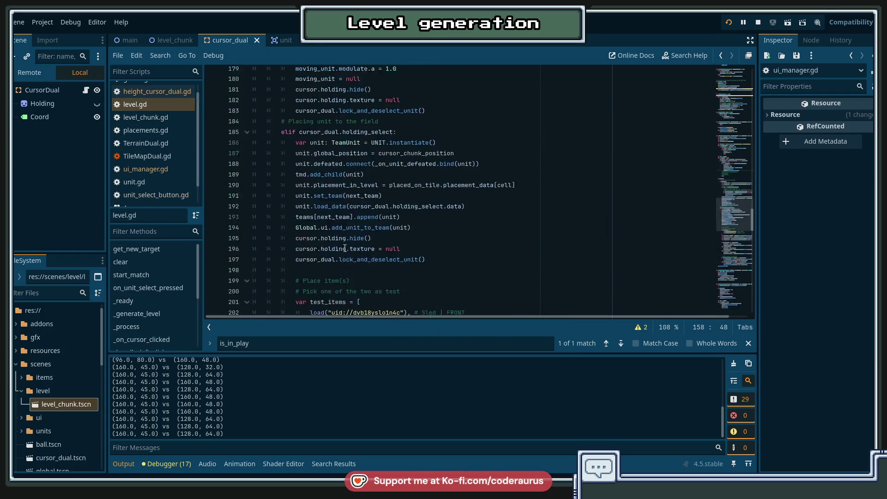
scroll(345, 248, "up", 6)
scroll(344, 248, "up", 8)
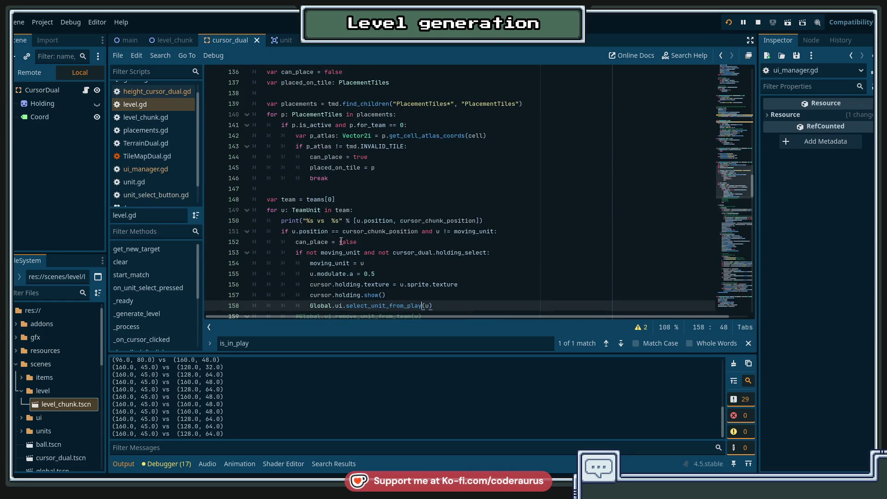
left_click(329, 221)
key("Down")
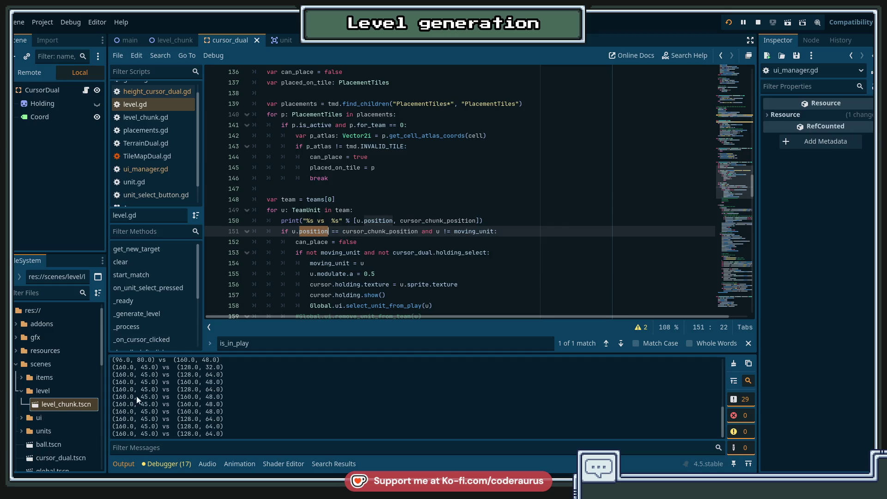
mouse_move(253, 425)
left_mouse_down()
mouse_move(184, 410)
mouse_move(129, 376)
mouse_move(268, 397)
left_mouse_up()
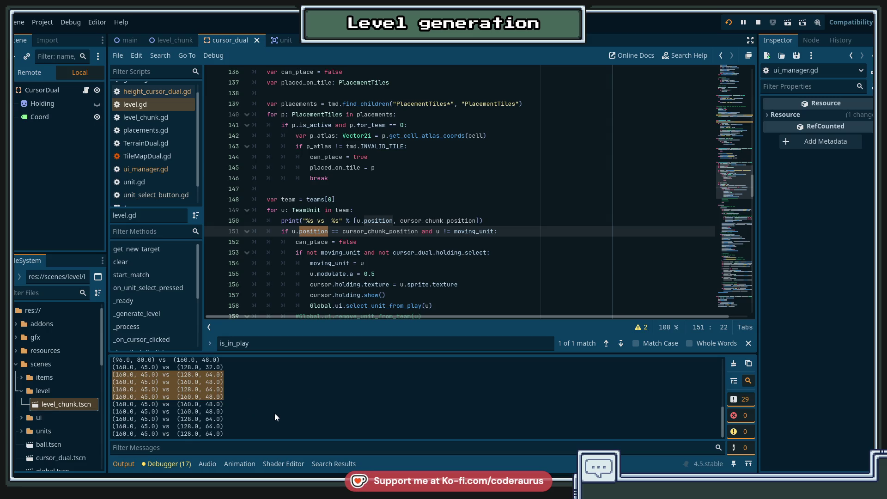
left_click(170, 387)
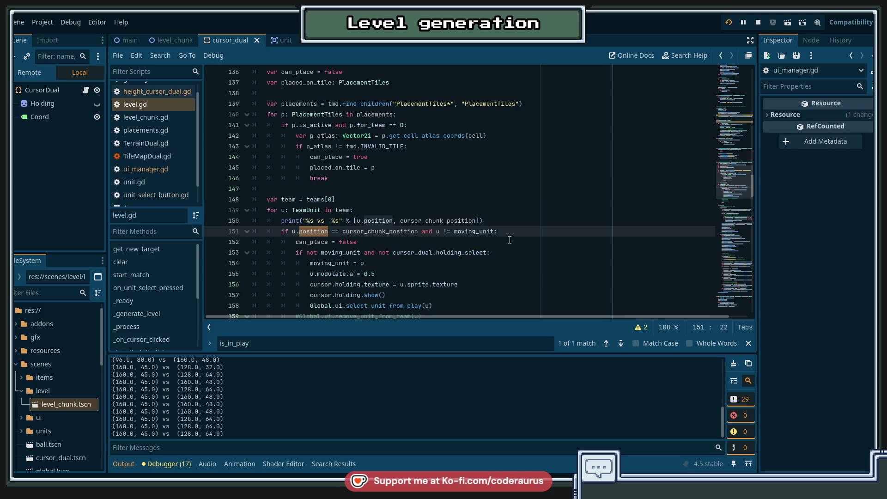
scroll(510, 239, "down", 4)
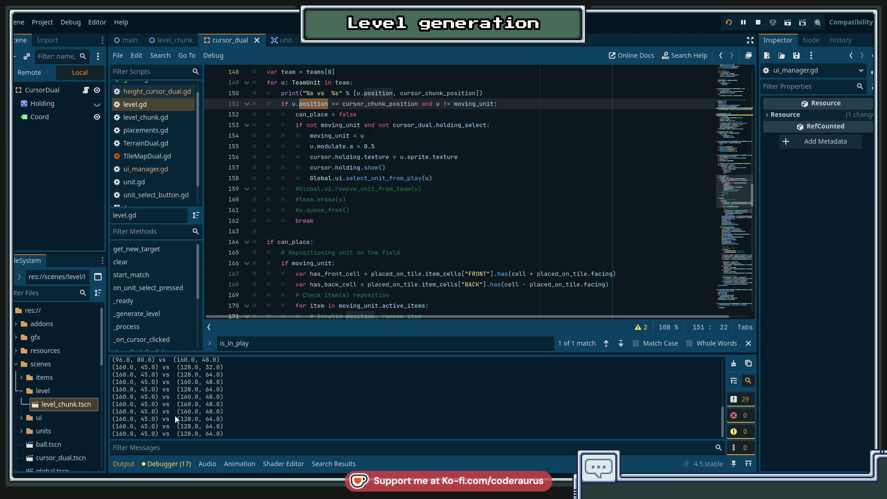
left_click_drag(151, 398, 144, 400)
left_click(142, 399)
double_click(210, 397)
left_click(137, 404)
triple_click(111, 397)
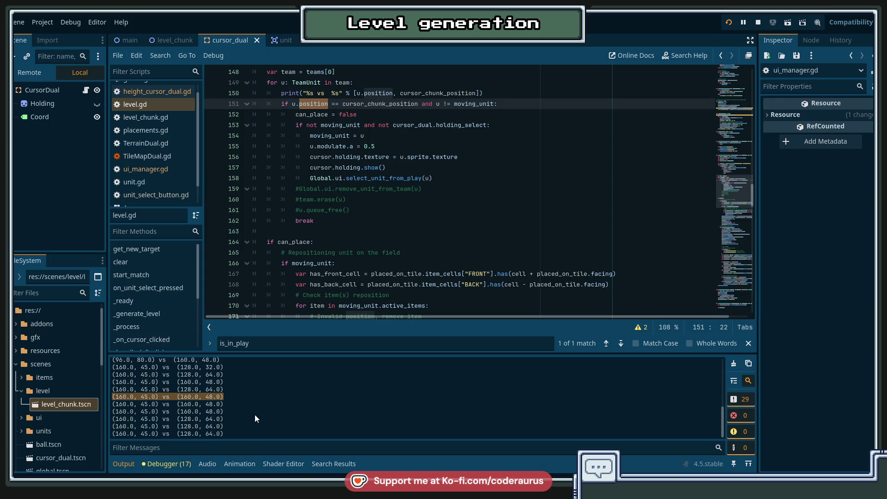
left_click(413, 222)
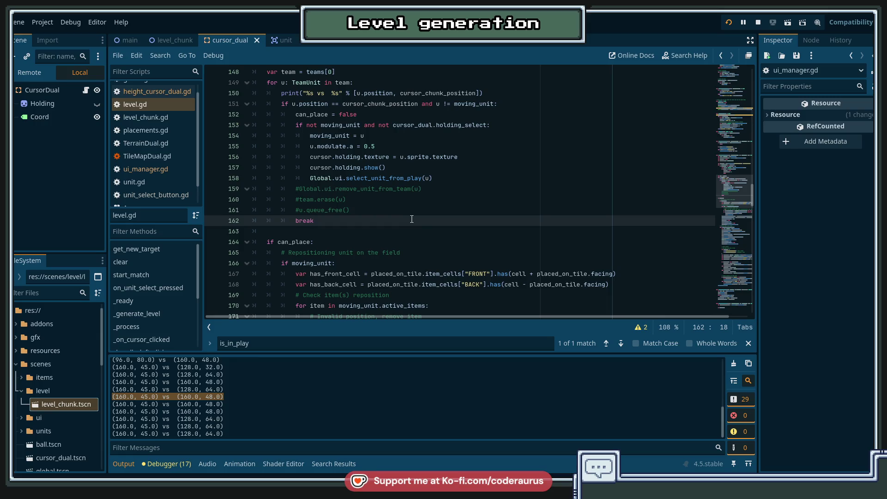
key("ctrl+f")
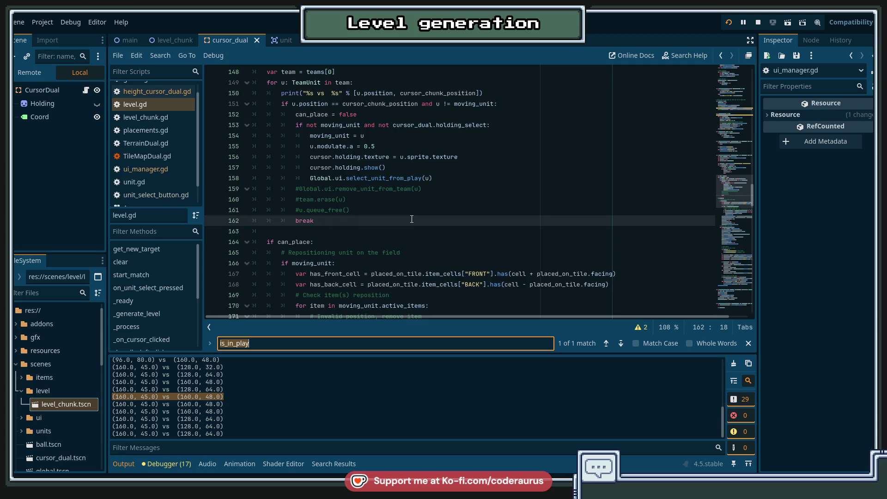
Close the is_in_play search and select the global_position assignment on line 178.
key("Escape")
scroll(411, 218, "down", 4)
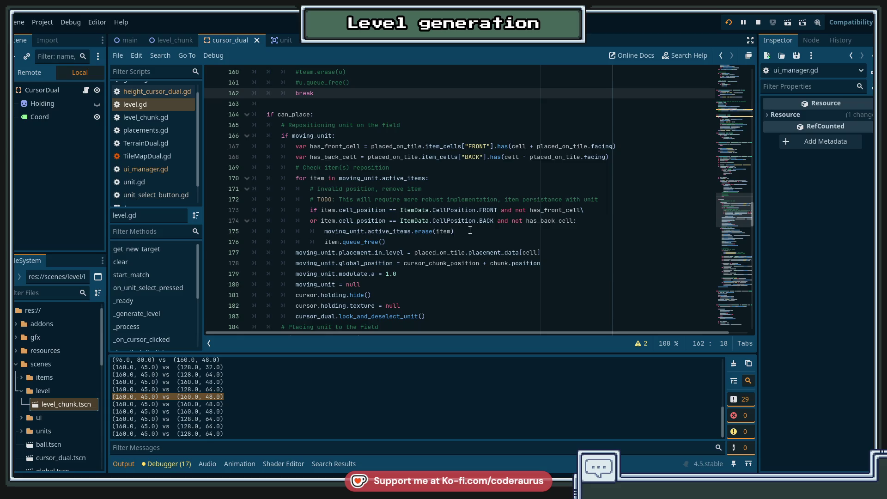
scroll(437, 275, "down", 1)
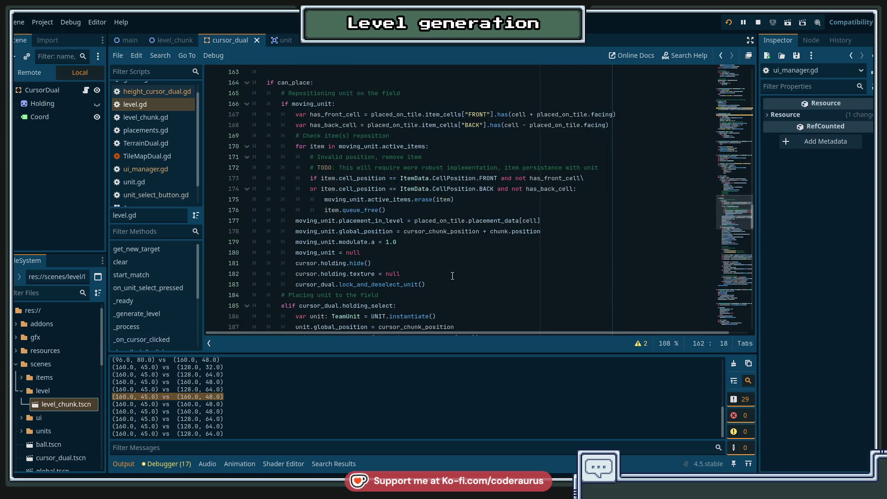
left_click(421, 273)
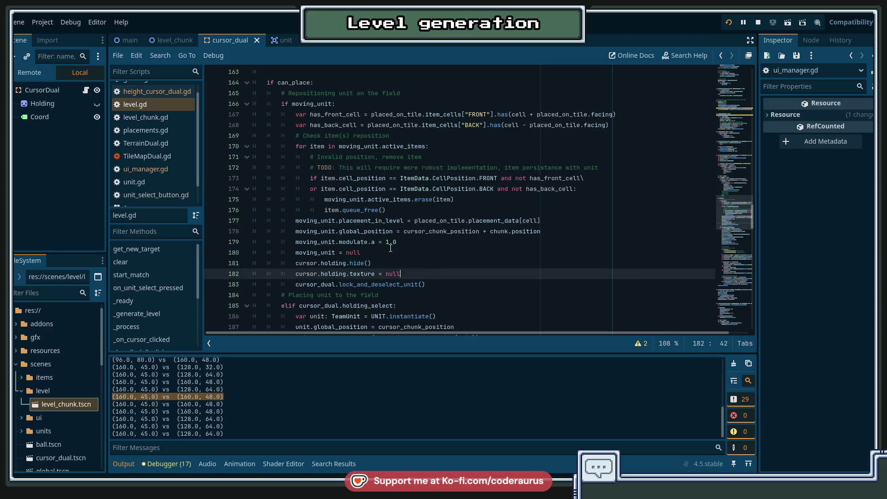
left_click(541, 231)
mouse_move(541, 231)
left_mouse_down()
mouse_move(295, 221)
mouse_move(296, 231)
left_mouse_up()
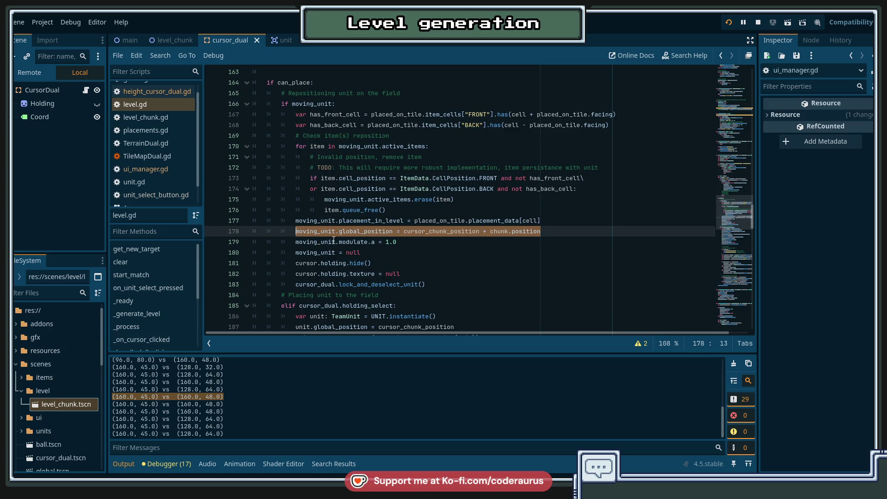
Review the cursor reset lines 181–183 and 195–197 in _handle_left_click.
scroll(599, 207, "down", 2)
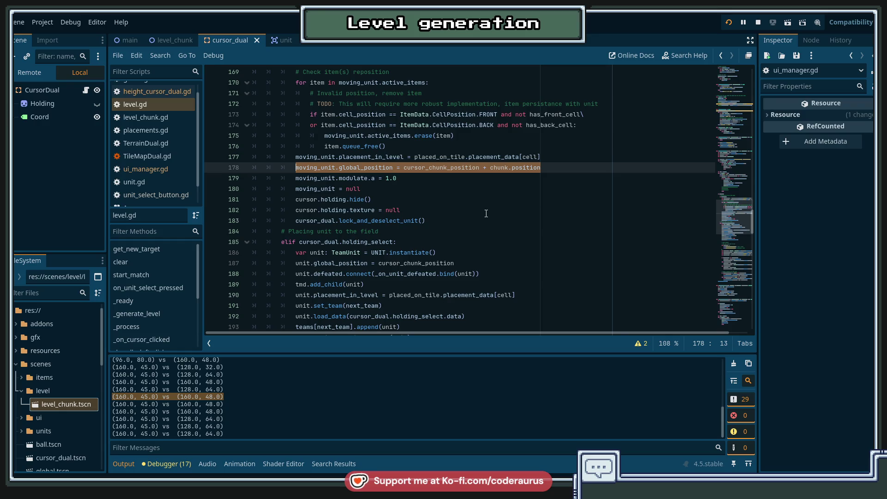
scroll(486, 213, "down", 2)
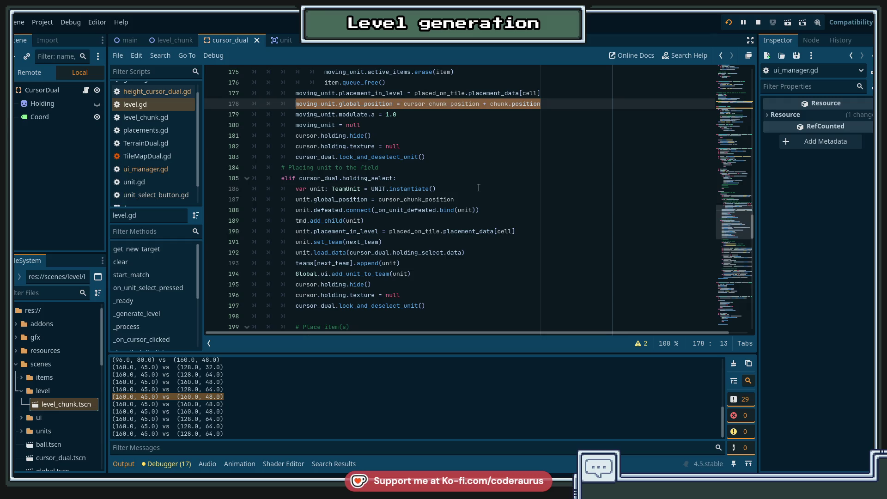
scroll(311, 150, "down", 1)
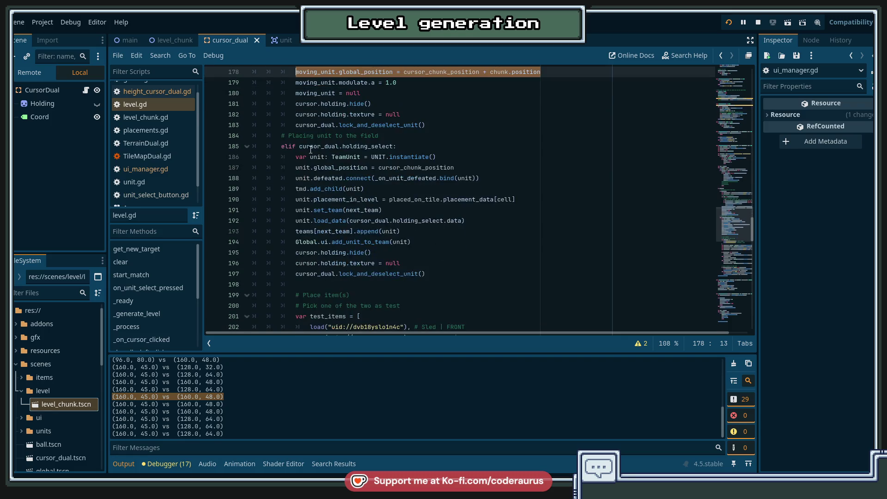
left_click(295, 252)
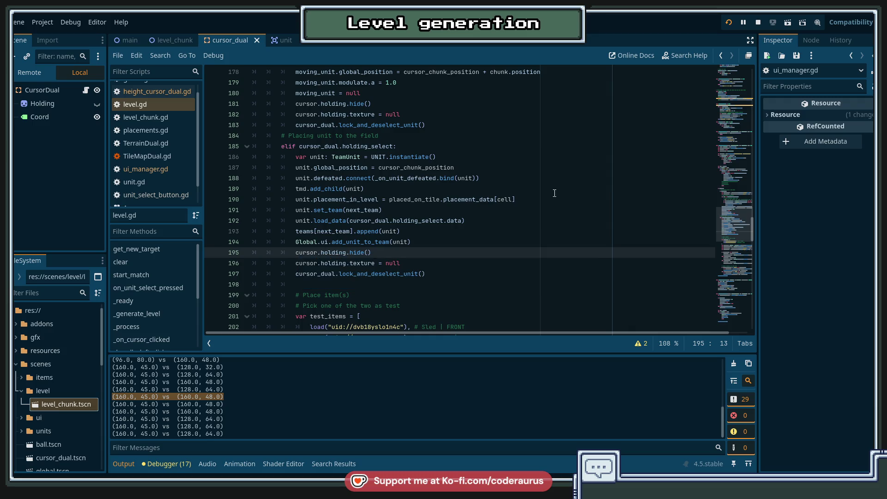
scroll(516, 199, "up", 1)
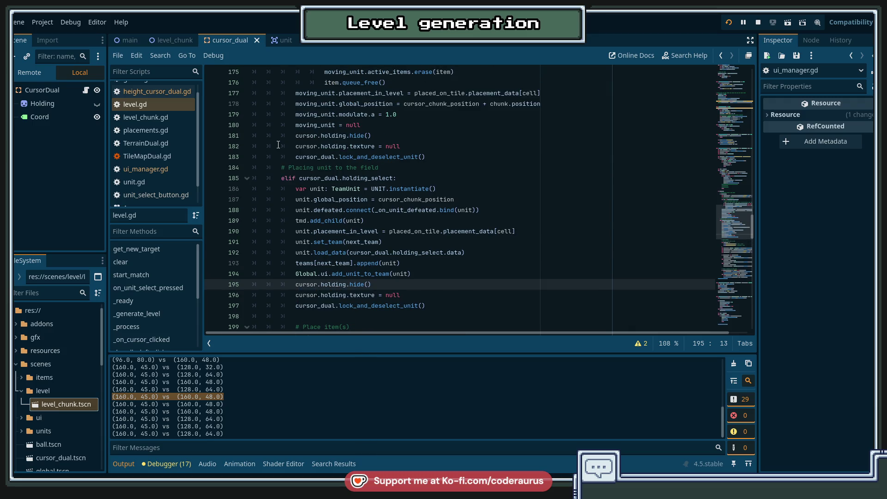
left_click_drag(291, 138, 291, 158)
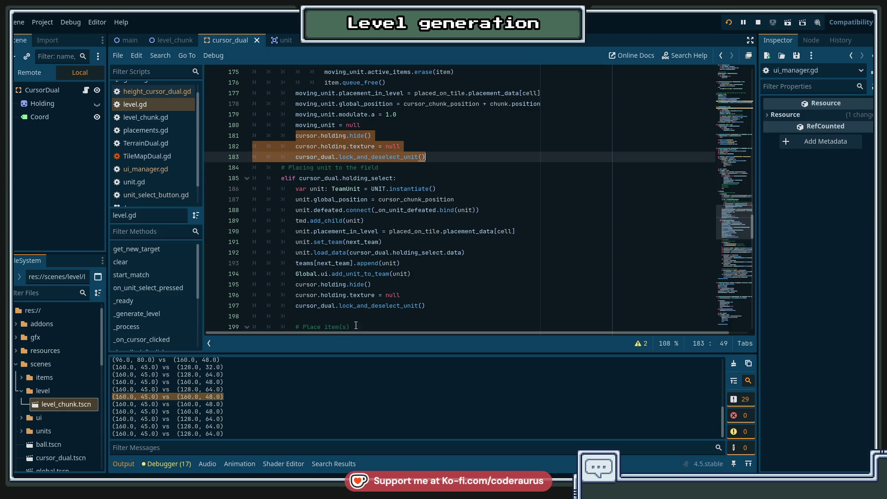
left_click(297, 286)
left_click_drag(297, 285, 426, 306)
left_click(426, 306)
Scroll back up through _handle_left_click to review the unit placement code.
scroll(460, 299, "up", 3)
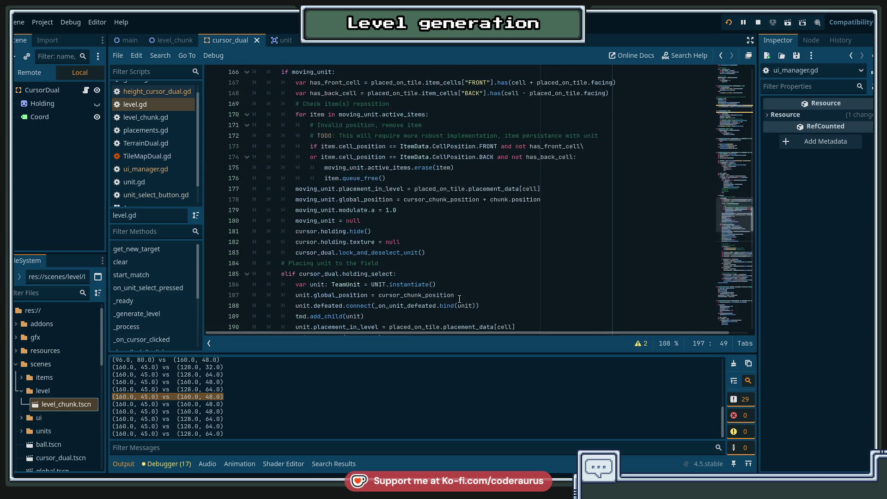
scroll(510, 269, "up", 2)
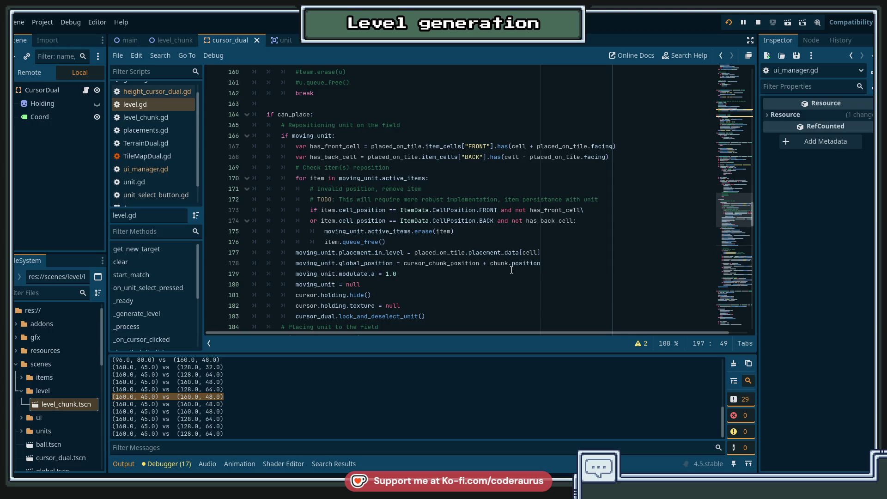
scroll(511, 270, "up", 3)
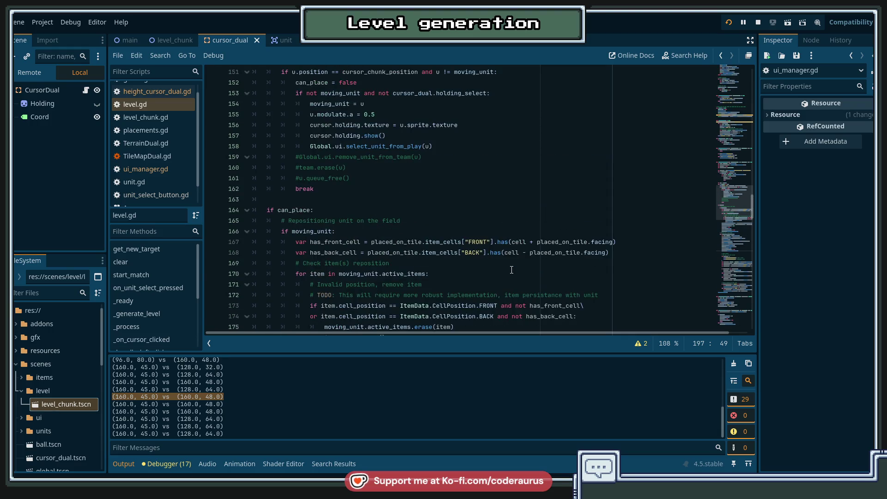
scroll(456, 181, "up", 2)
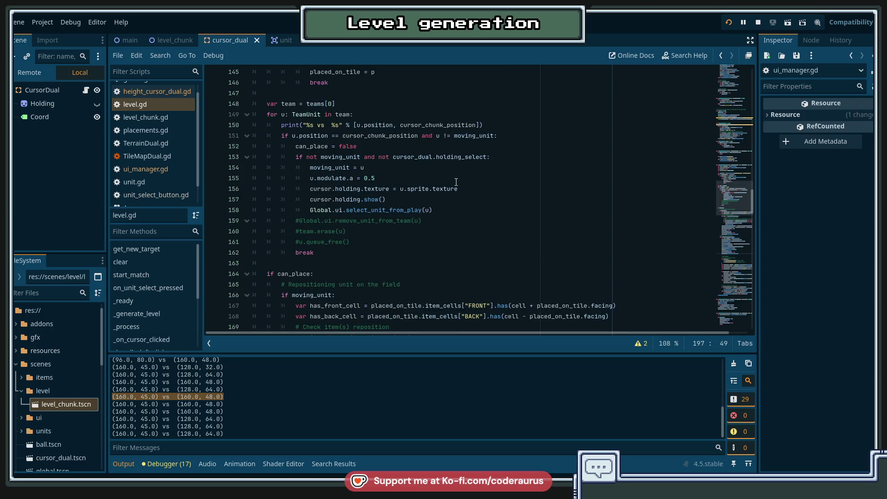
scroll(456, 182, "down", 4)
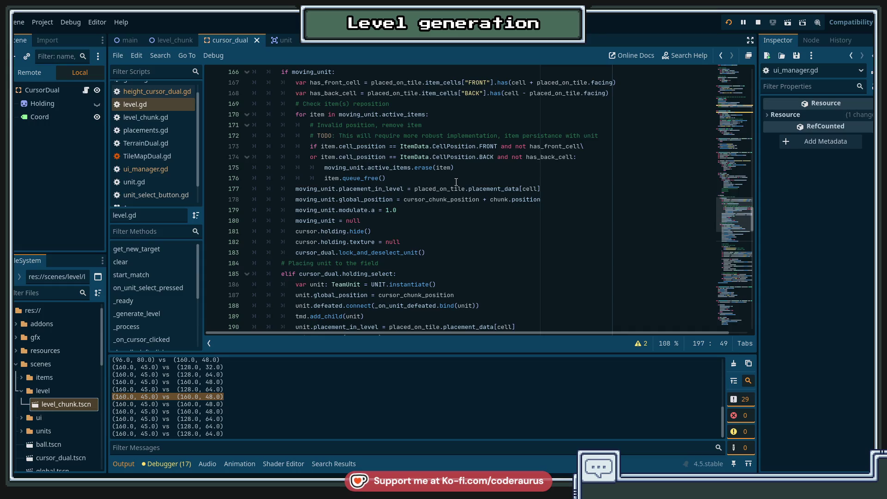
scroll(456, 182, "up", 6)
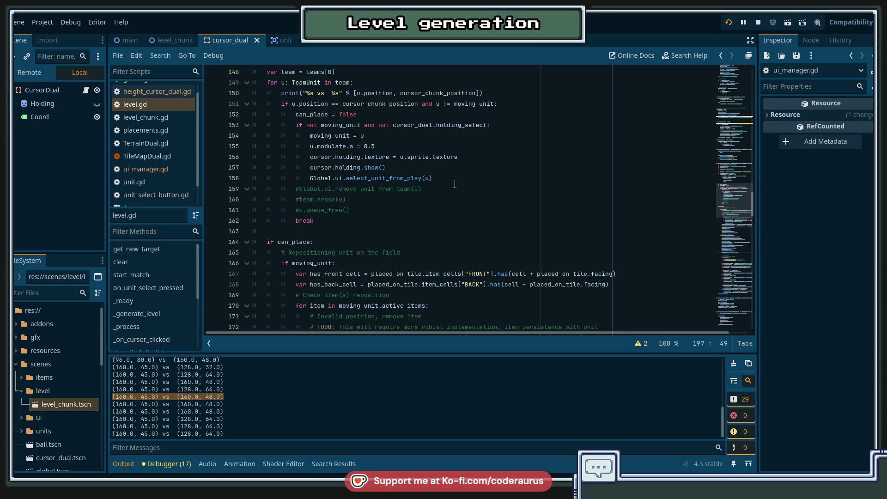
scroll(454, 184, "down", 6)
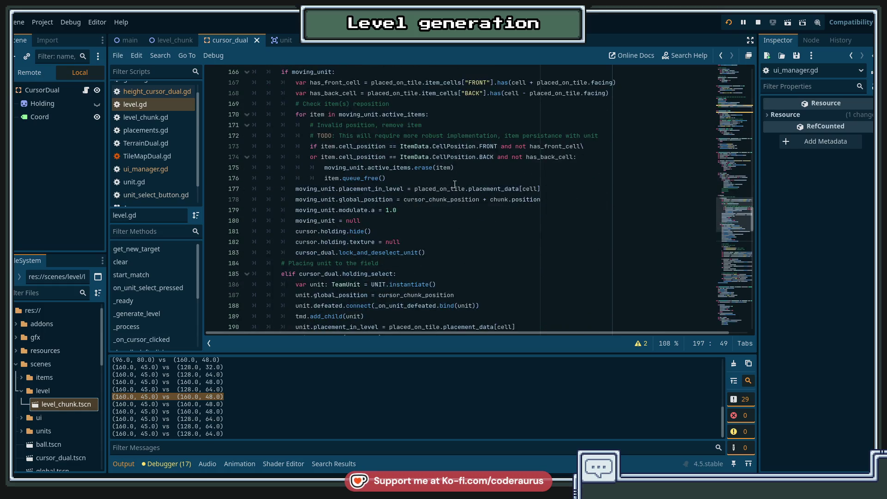
scroll(455, 184, "up", 4)
scroll(454, 184, "up", 2)
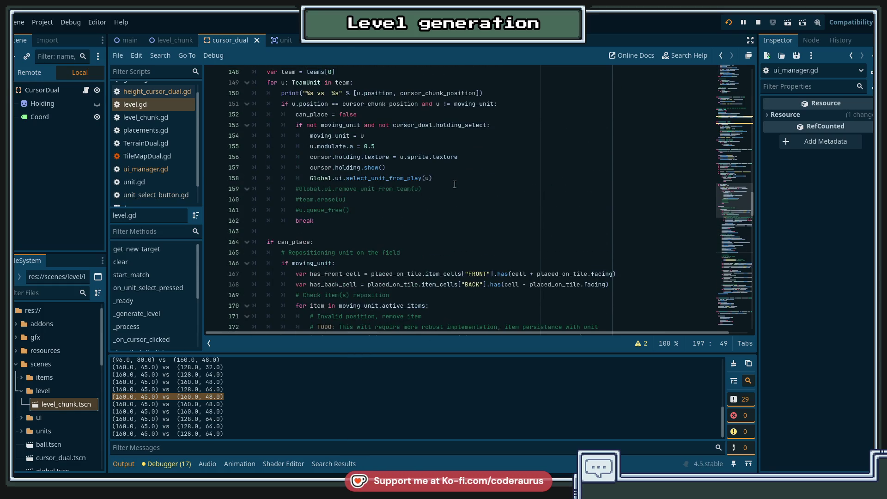
scroll(455, 185, "up", 2)
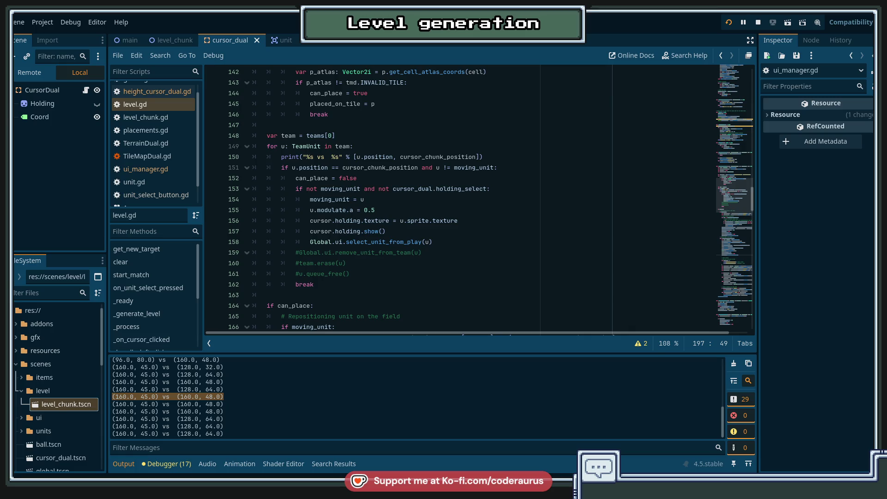
left_click(339, 285)
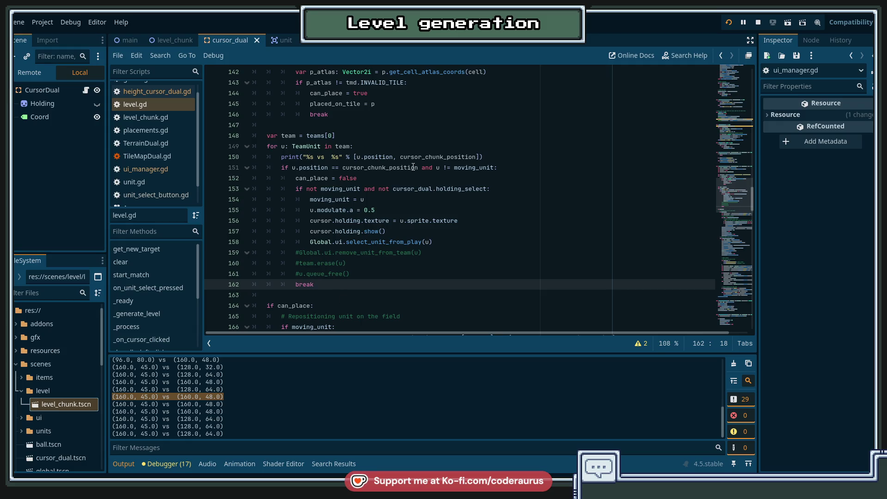
left_click(445, 261)
scroll(429, 263, "up", 5)
scroll(412, 266, "down", 6)
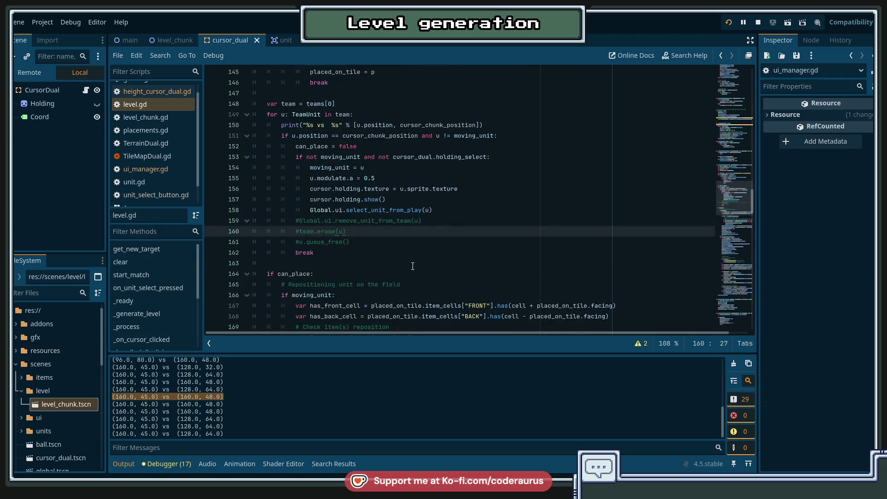
scroll(412, 266, "up", 4)
double_click(313, 262)
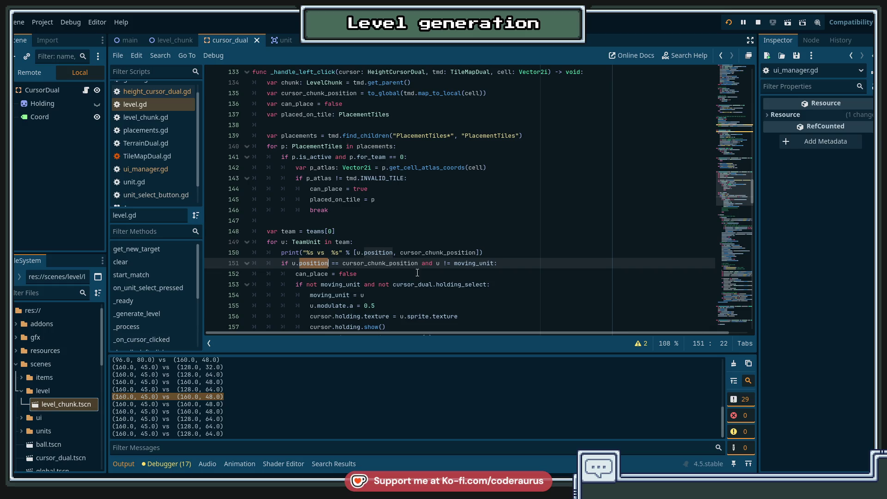
Change line 151's check to u.placement_in_level.coordinate == cell.
key("Left")
key("BackSpace")
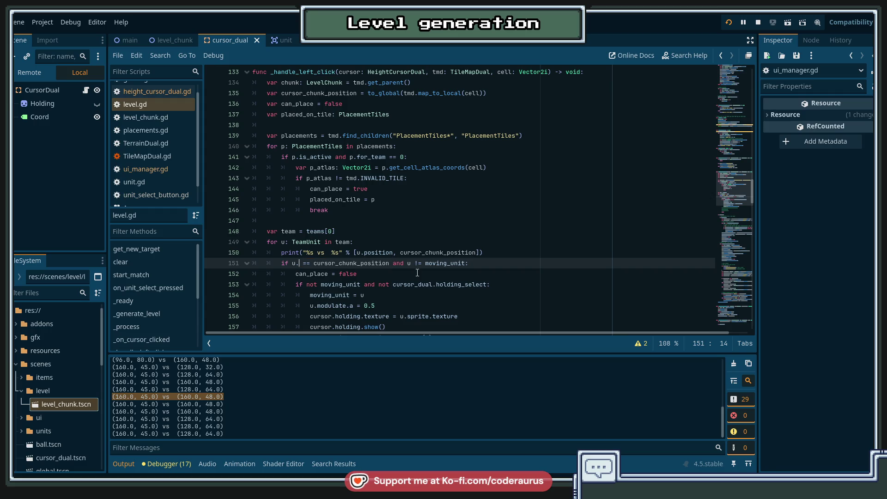
key("ctrl+space")
type("placement_in_level.")
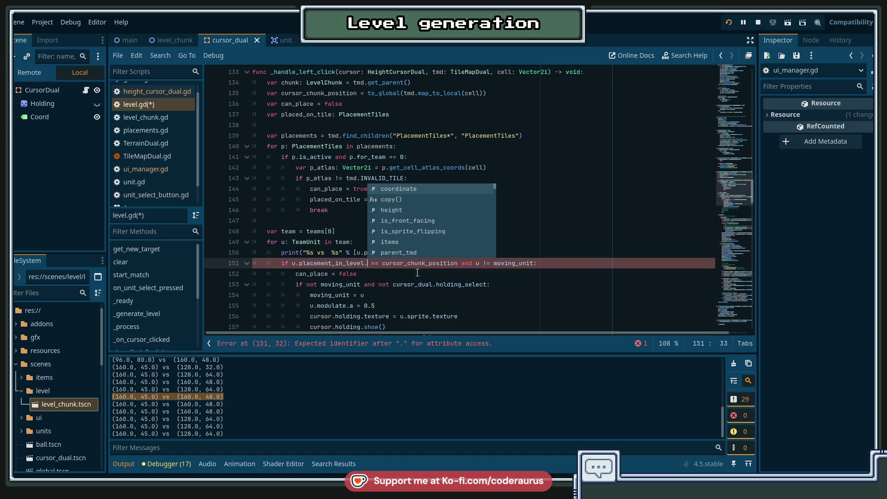
key("Return")
key("Right")
key("Right")
key("Right")
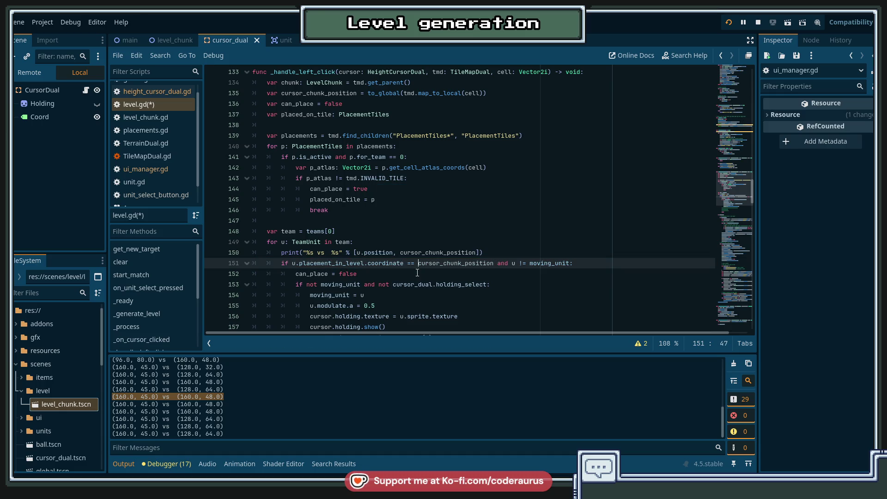
key("ctrl+shift+Right")
type("cell")
Save level.gd and relaunch the game with F5.
key("ctrl+s")
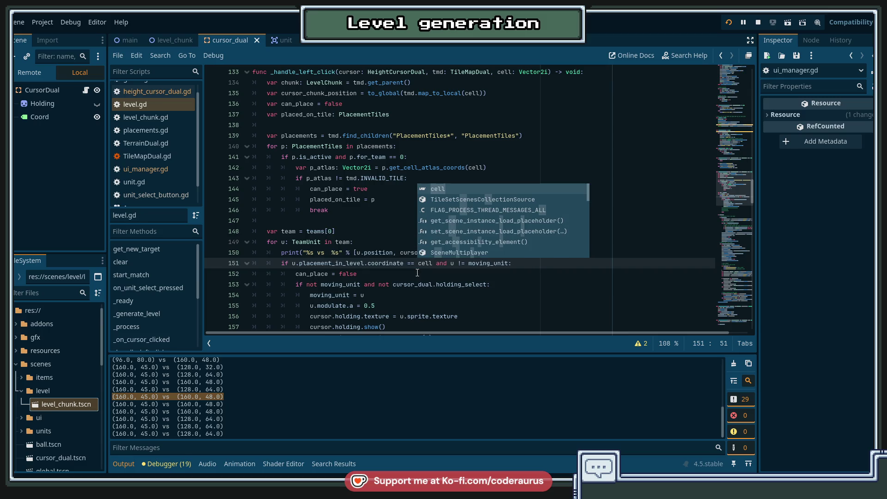
key("End")
key("F5")
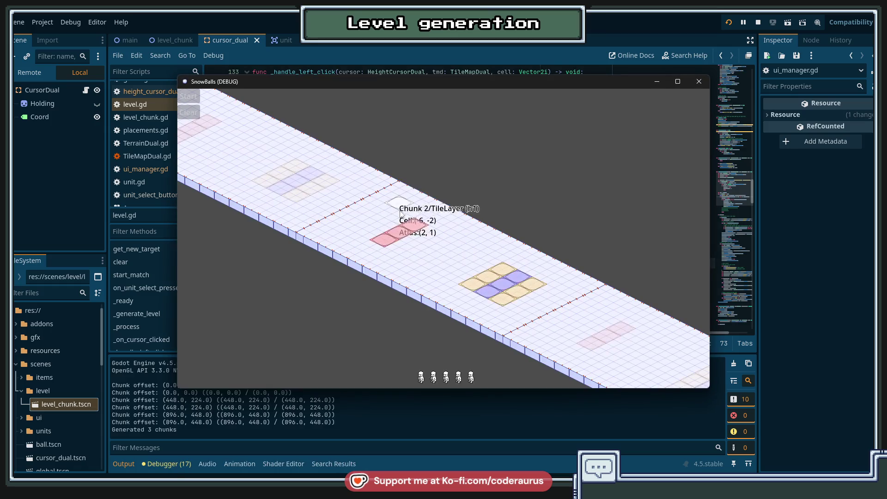
Place the Name C unit on a tile, move it to a neighbouring tile, then stop the game.
left_click(457, 378)
left_click(489, 298)
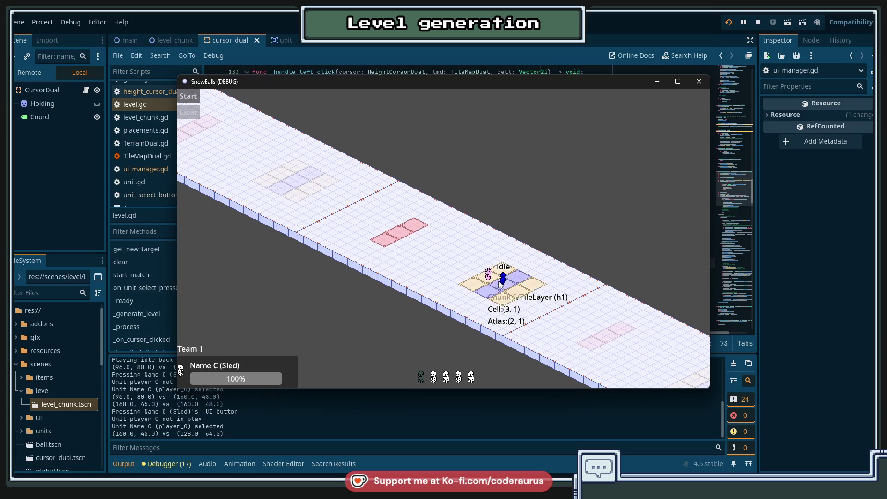
left_click(518, 279)
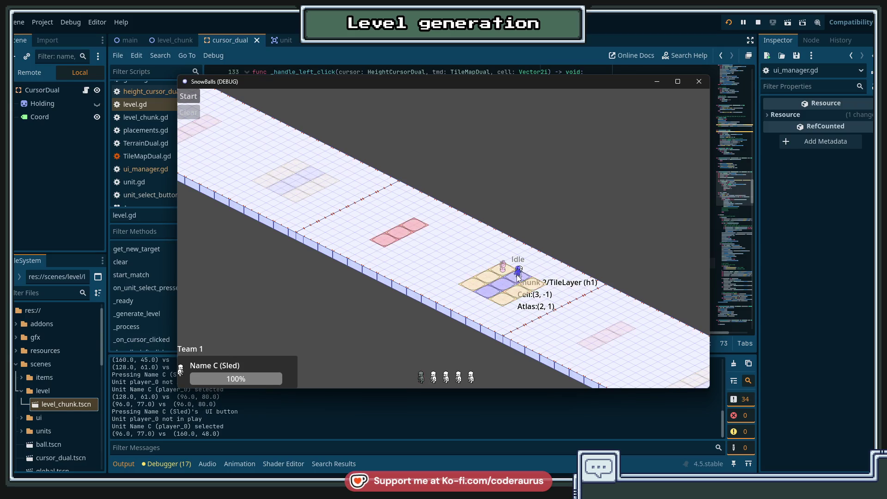
left_click(504, 276)
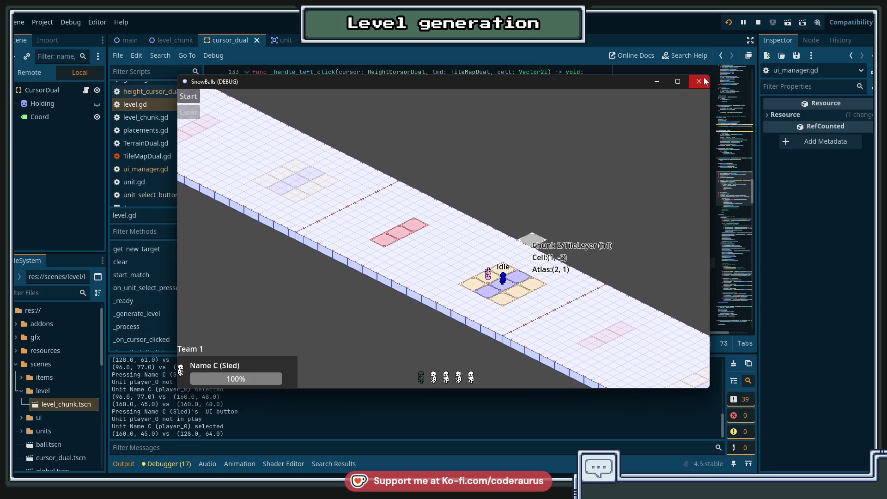
key("F8")
left_click(524, 251)
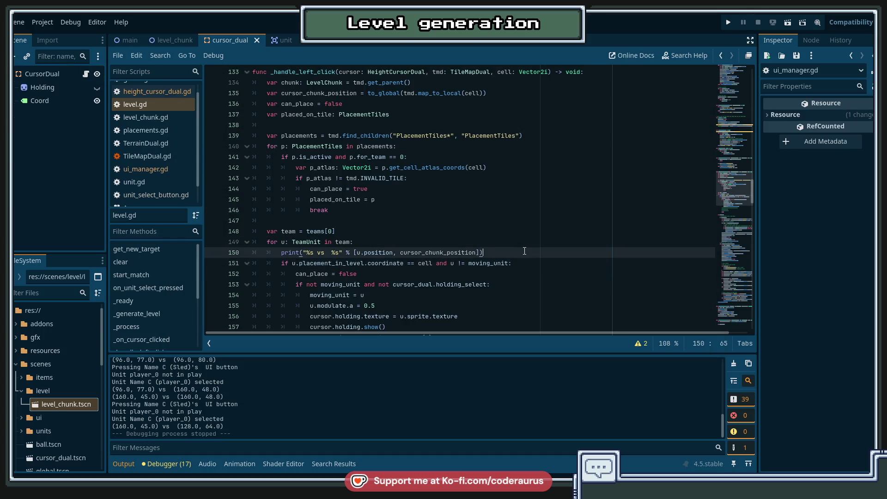
Delete the debug print line, save level.gd, then run and stop another test of the game.
key("ctrl+shift+k")
key("ctrl+s")
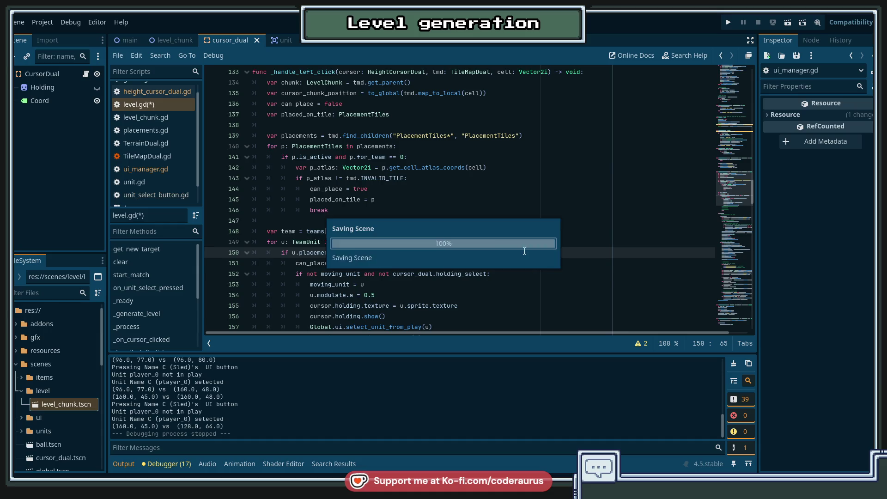
scroll(509, 237, "down", 3)
key("Up")
scroll(505, 245, "down", 4)
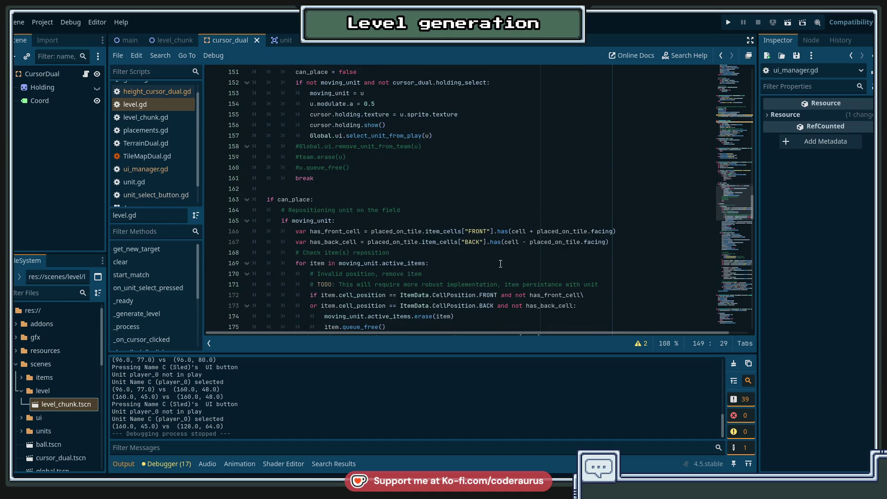
scroll(499, 261, "up", 3)
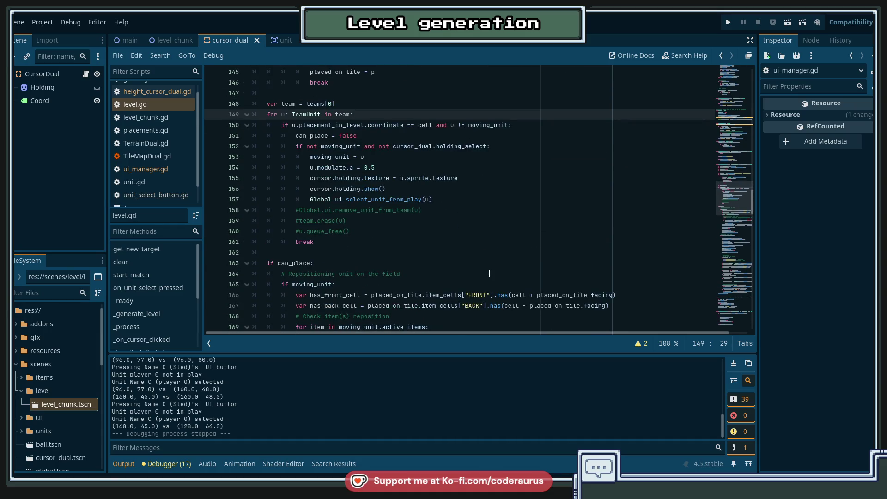
key("F5")
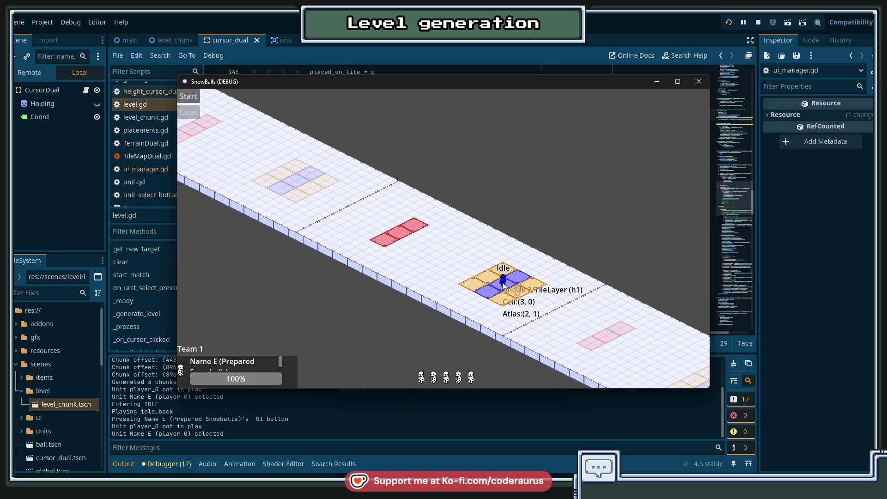
left_click(758, 22)
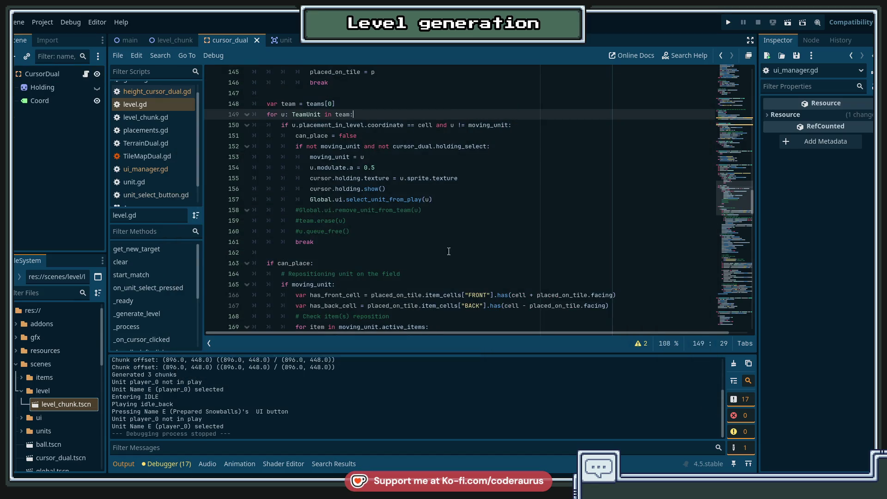
Look over lines 162–169 of the left-click handler, then jump to _handle_right_click from the method list.
left_click(448, 252)
scroll(439, 263, "up", 2)
scroll(441, 268, "down", 5)
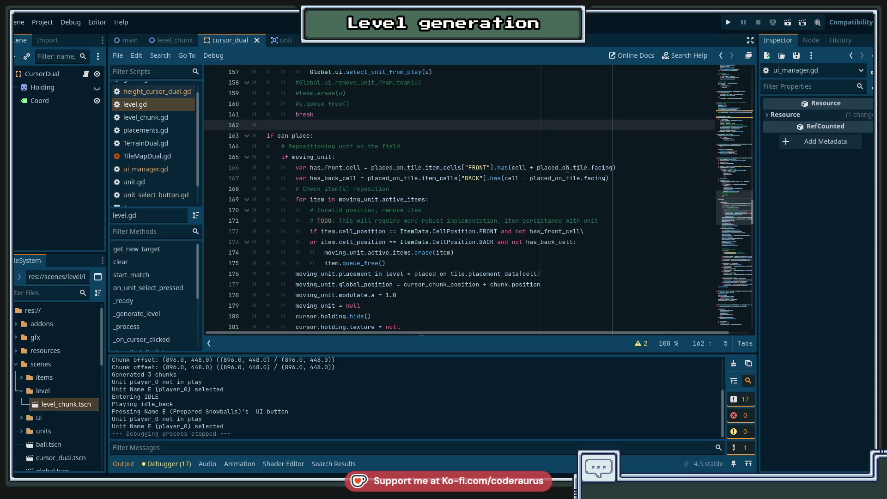
left_click(461, 201)
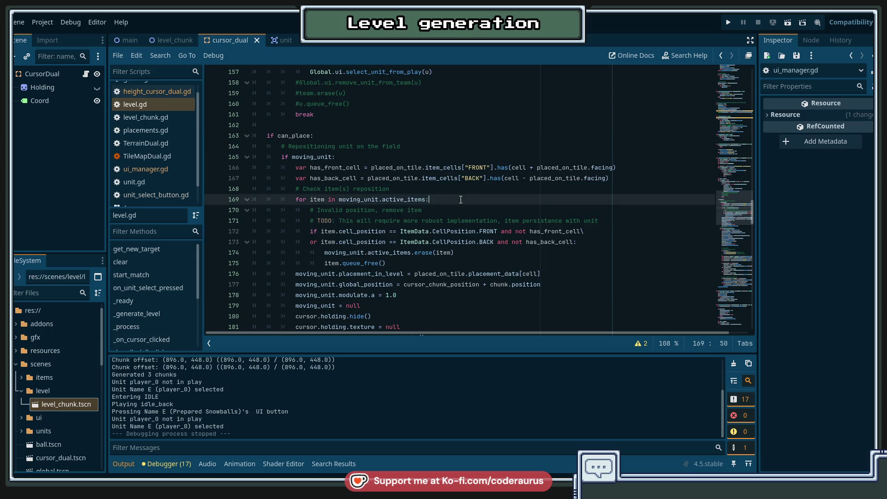
scroll(464, 206, "down", 5)
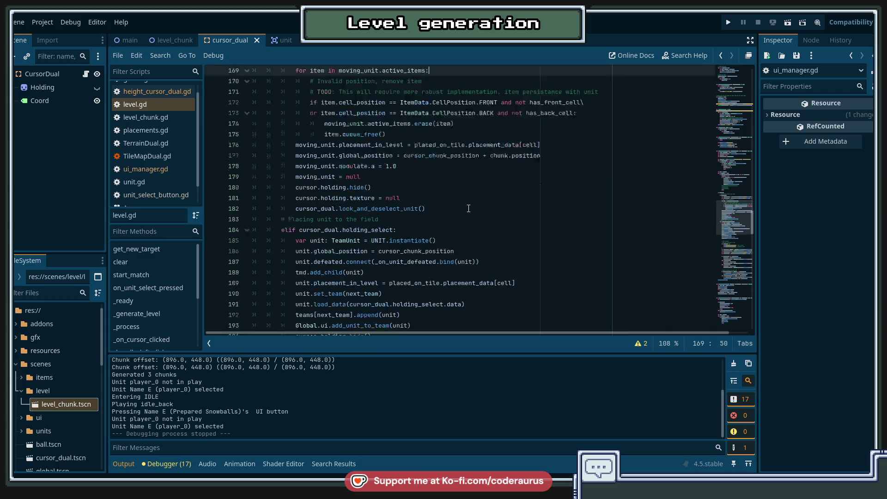
scroll(468, 209, "up", 5)
scroll(469, 209, "up", 3)
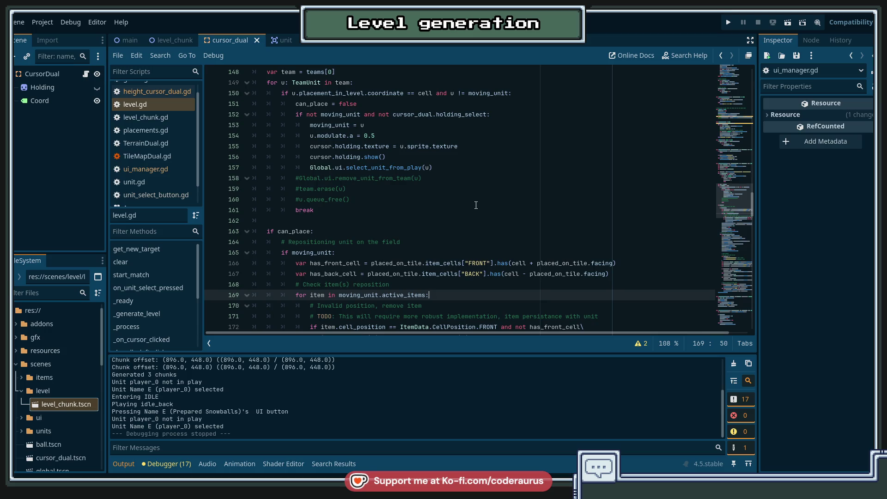
scroll(475, 205, "down", 5)
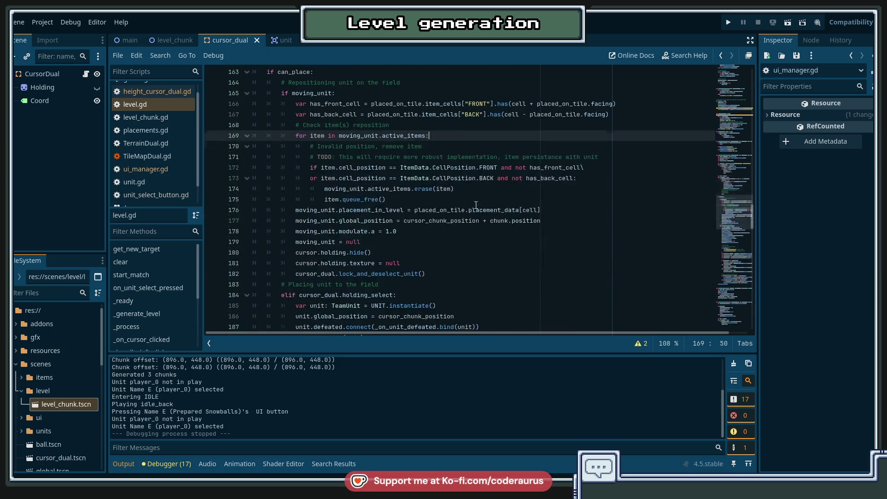
scroll(162, 309, "down", 2)
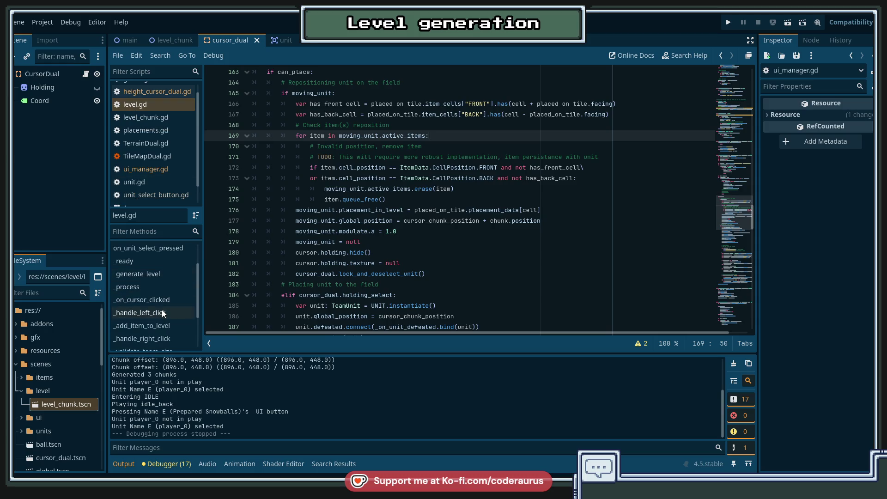
left_click(157, 338)
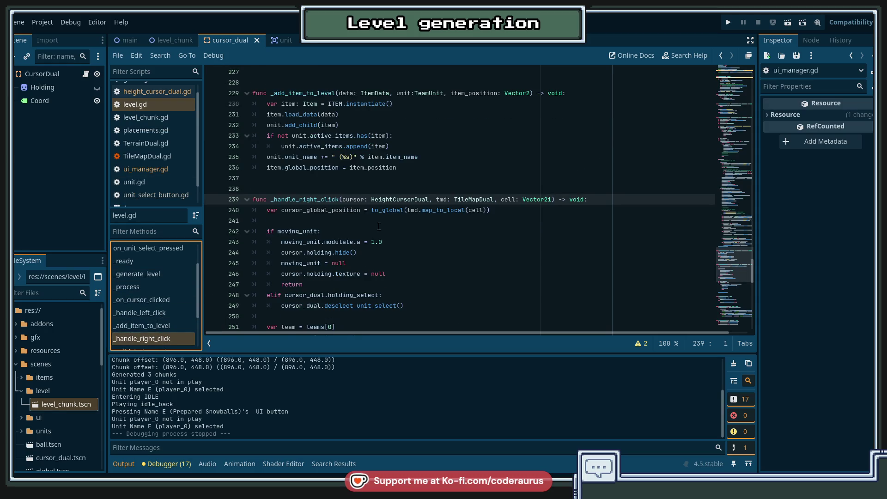
On line 253, compare placement_in_level.coordinate against cell instead of global positions, and save.
scroll(393, 139, "down", 2)
left_click(393, 136)
double_click(342, 148)
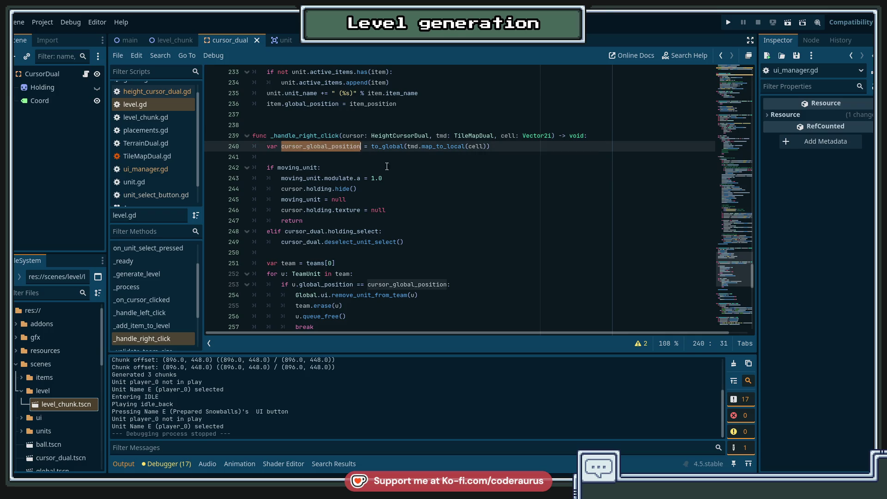
scroll(296, 143, "down", 1)
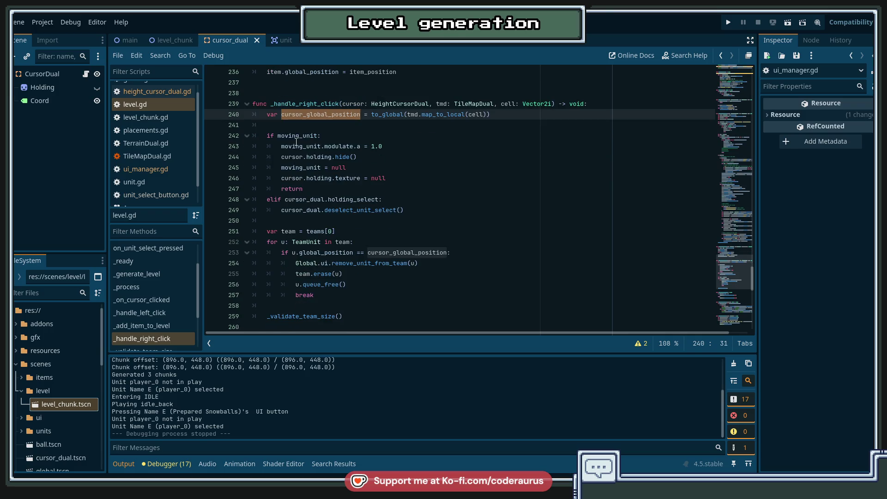
double_click(335, 255)
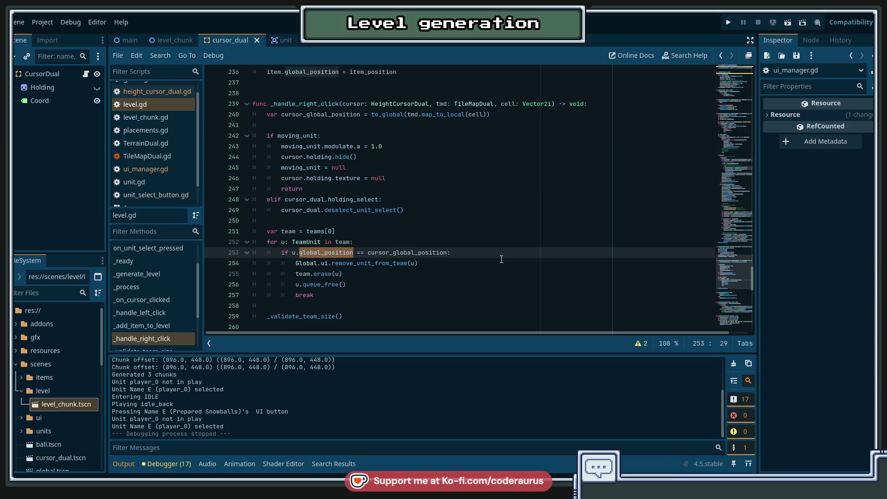
type("placement_in_level.")
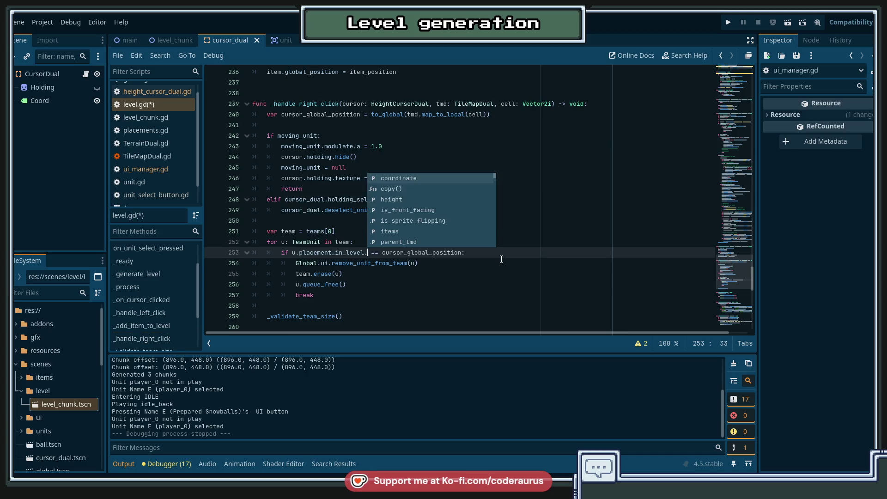
key("Return")
key("ctrl+shift+Right")
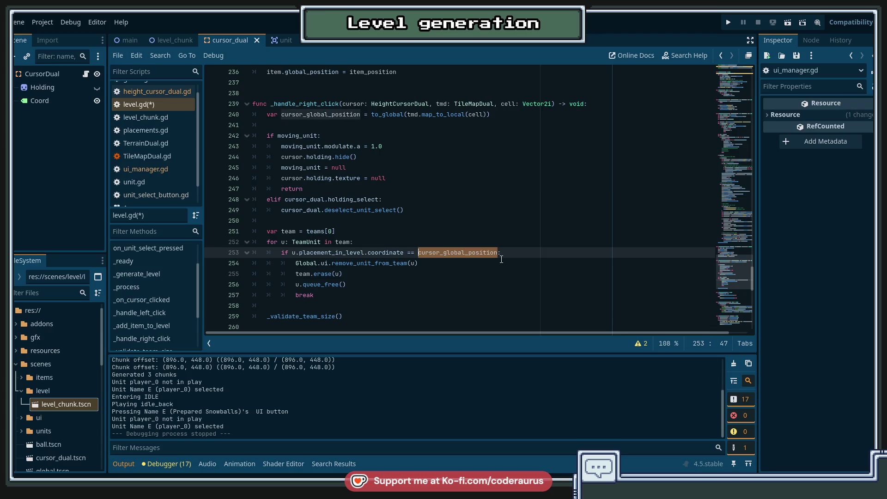
type("cell")
key("ctrl+s")
Delete the stray print and unused cursor_global_position variable lines in _handle_right_click.
key("Escape")
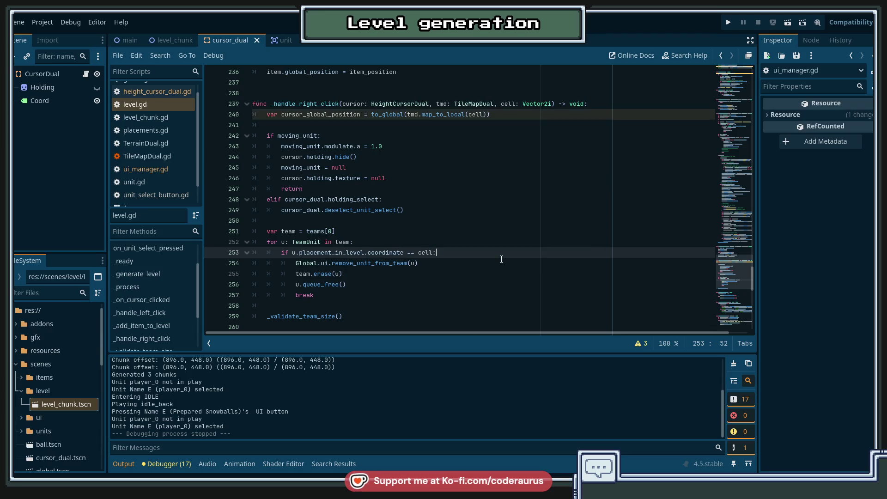
key("Up")
key("Up")
key("Up")
key("Up")
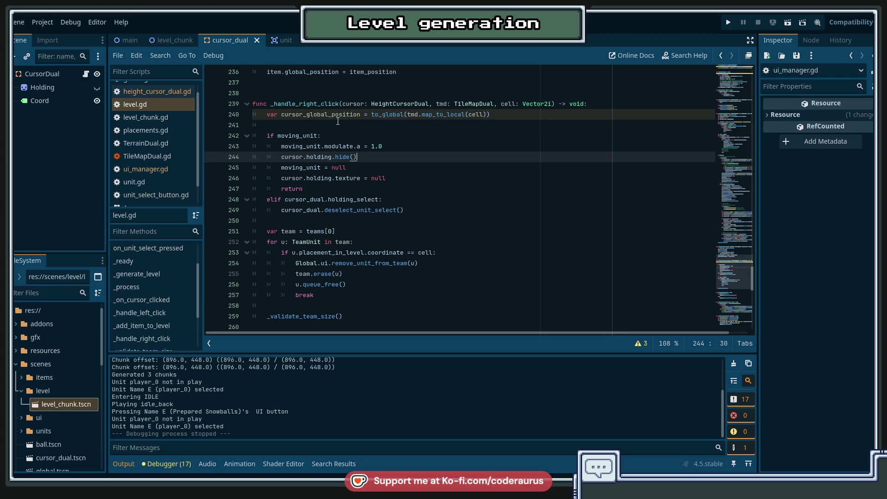
left_click(338, 121)
double_click(335, 114)
scroll(484, 150, "down", 4)
scroll(484, 151, "up", 4)
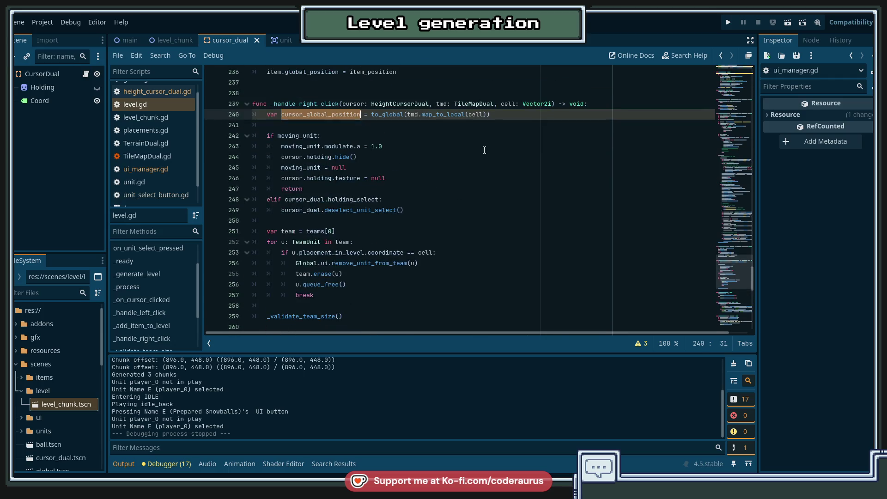
key("ctrl+v")
key("ctrl+v")
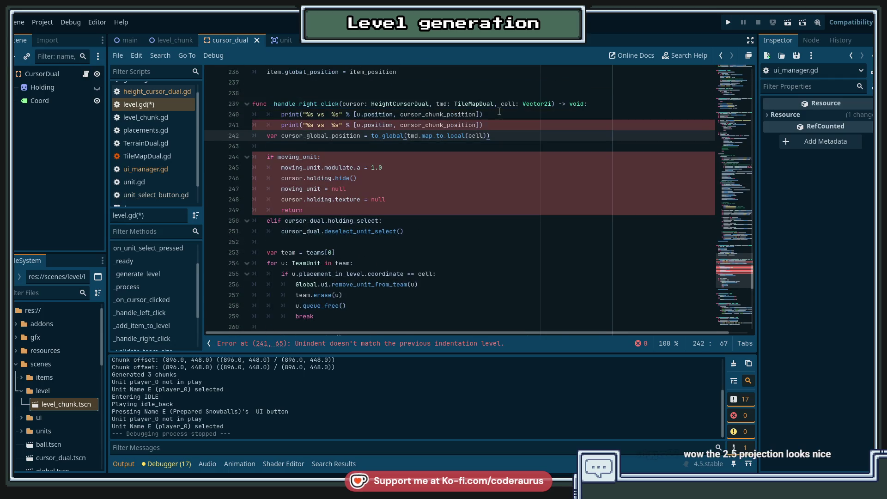
key("ctrl+shift+k")
key("ctrl+shift+k")
key("ctrl+shift+k")
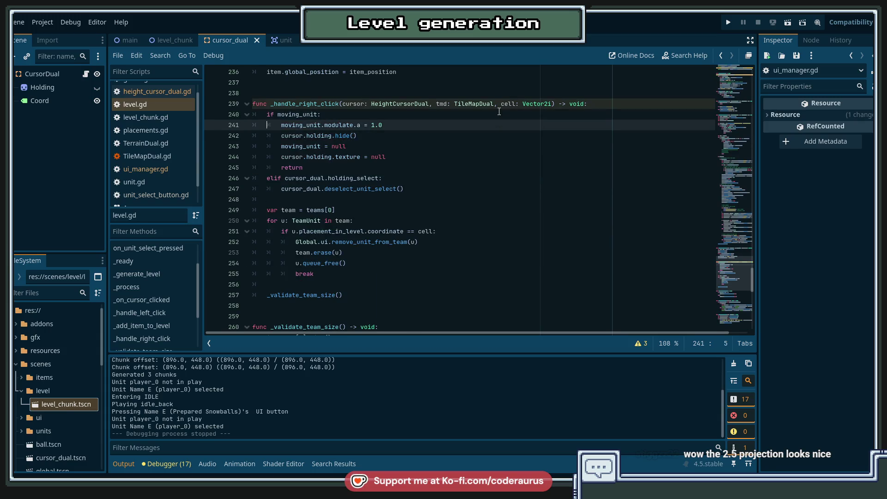
key("Down")
key("Down")
key("Down")
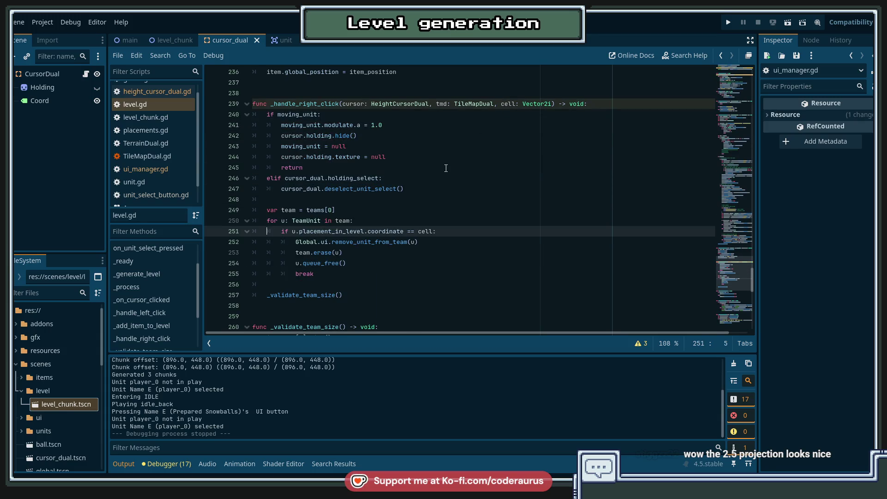
Review the team loop around team.erase(u) and the break line, then run the game with F5.
scroll(452, 165, "up", 2)
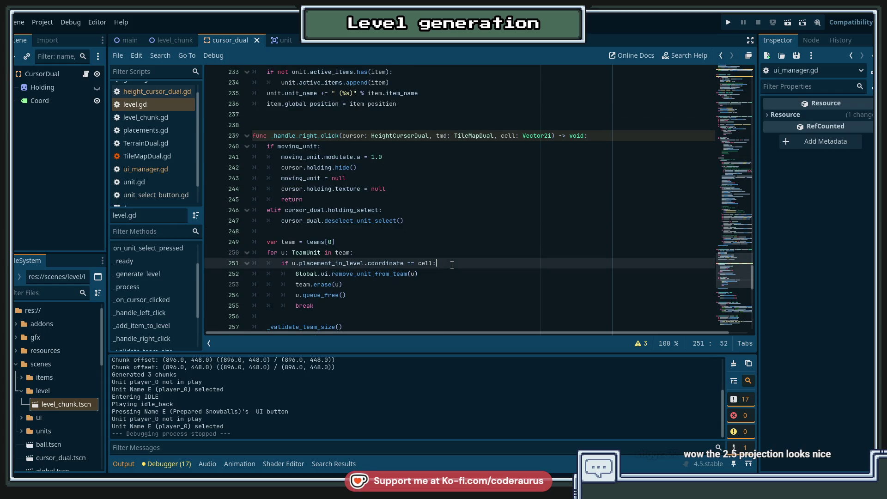
key("End")
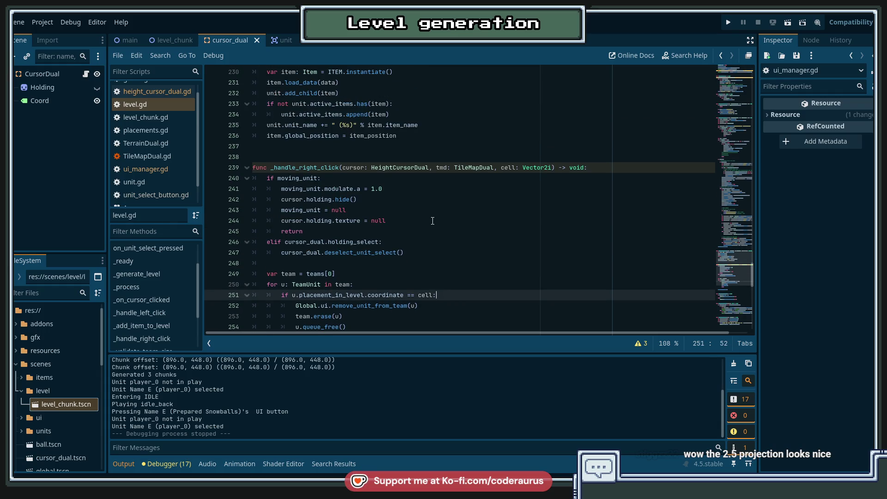
scroll(434, 219, "down", 3)
left_click(443, 216)
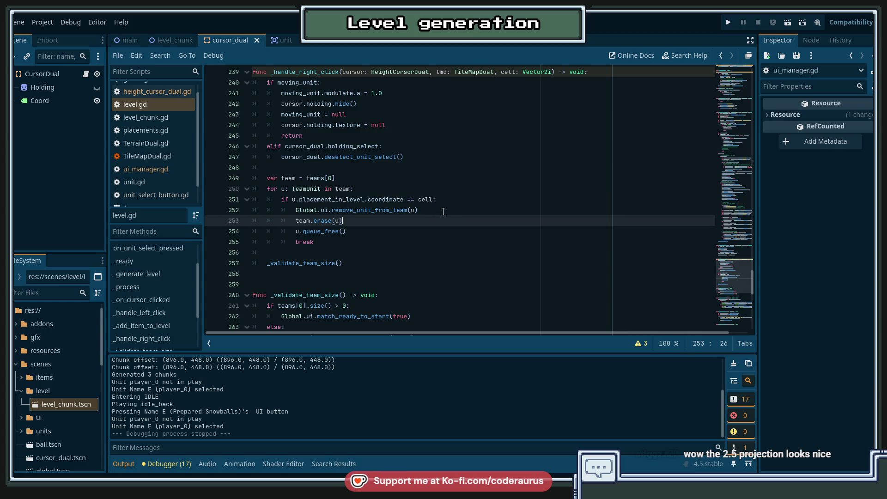
left_click(449, 208)
scroll(450, 212, "up", 4)
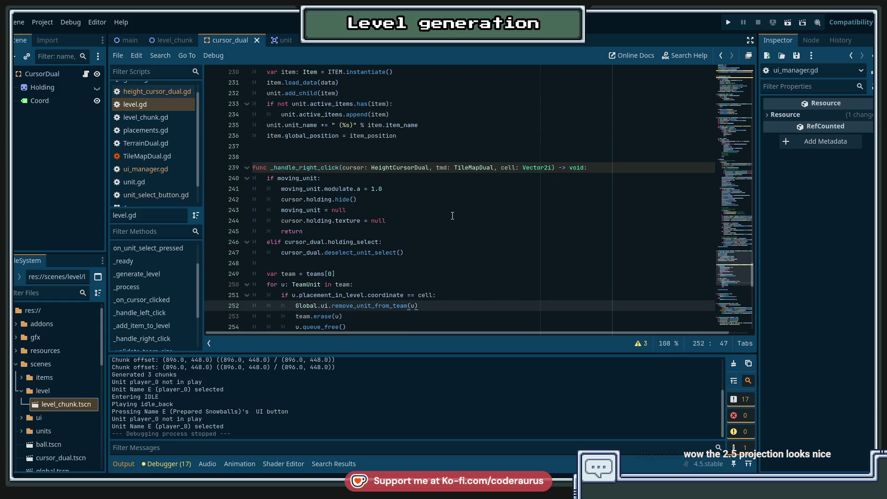
scroll(453, 216, "down", 3)
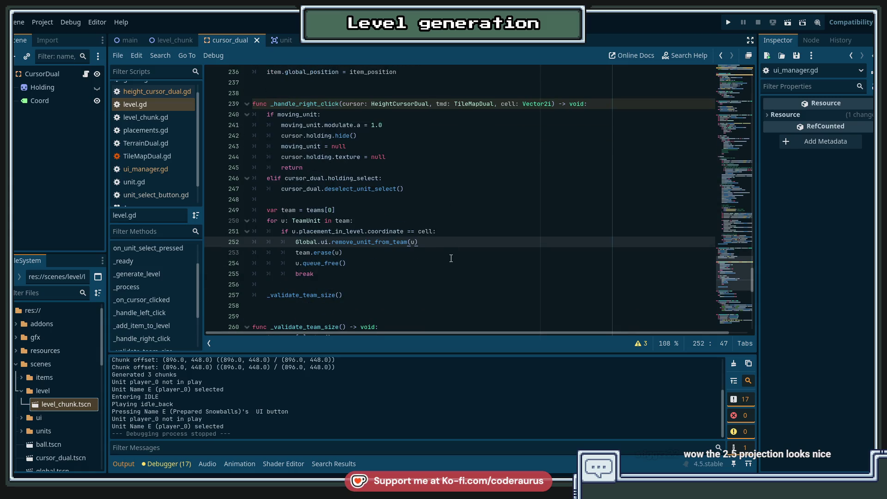
key("Down")
key("Down")
key("Down")
scroll(449, 270, "up", 1)
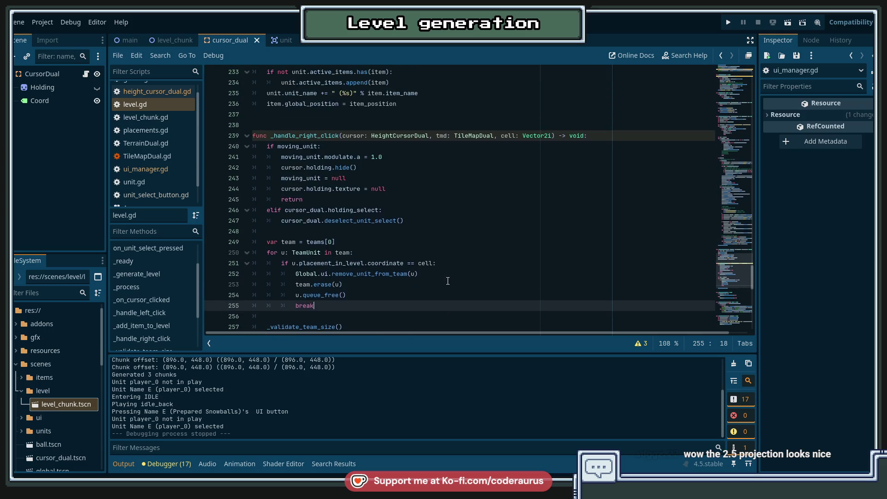
left_click(455, 161)
left_click(445, 127)
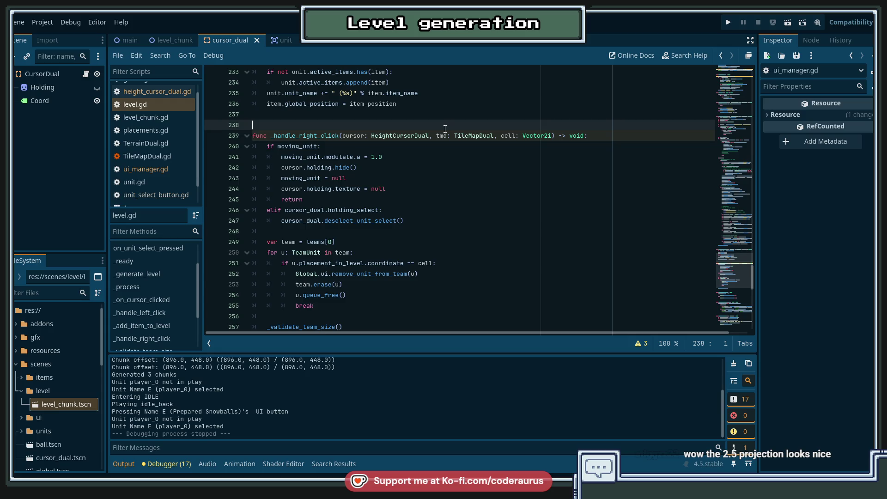
key("F5")
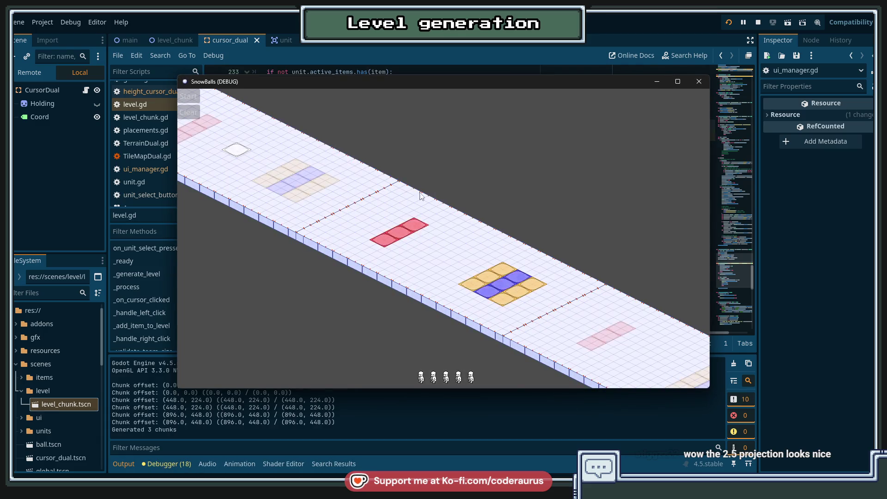
Test cancelling held units with right-click, place units on the starting tiles, and remove the middle one.
left_click(420, 378)
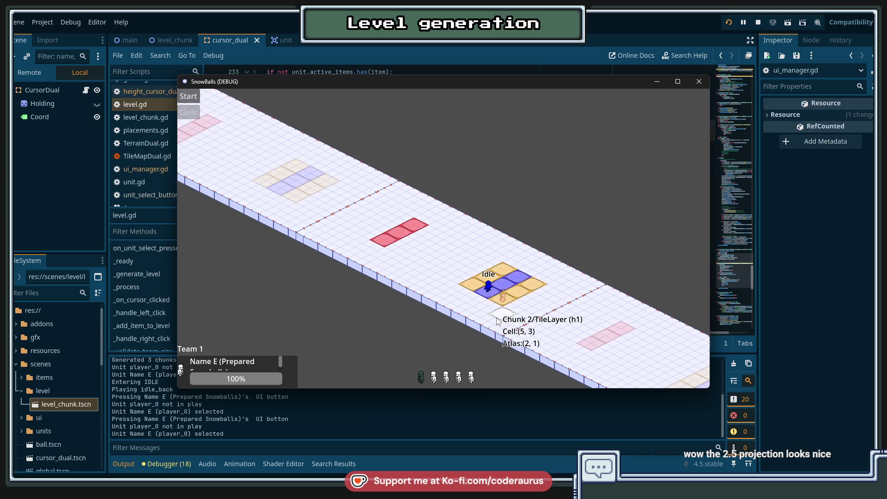
right_click(494, 294)
left_click(420, 378)
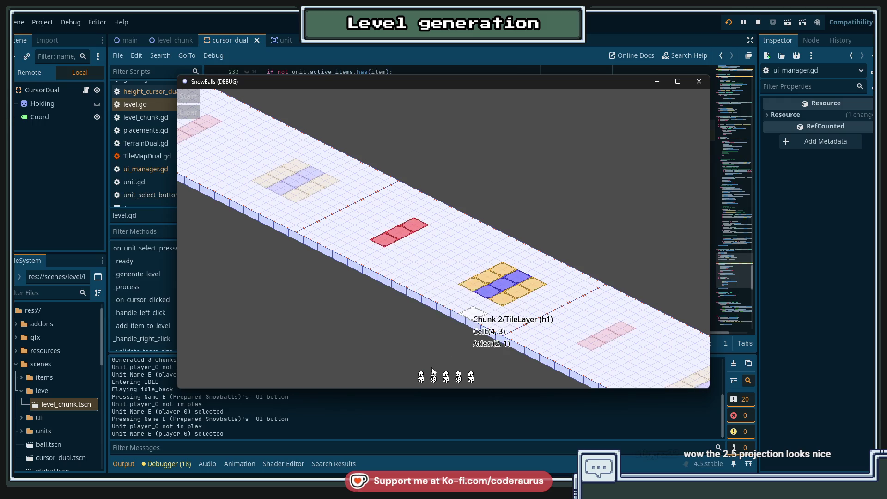
right_click(499, 319)
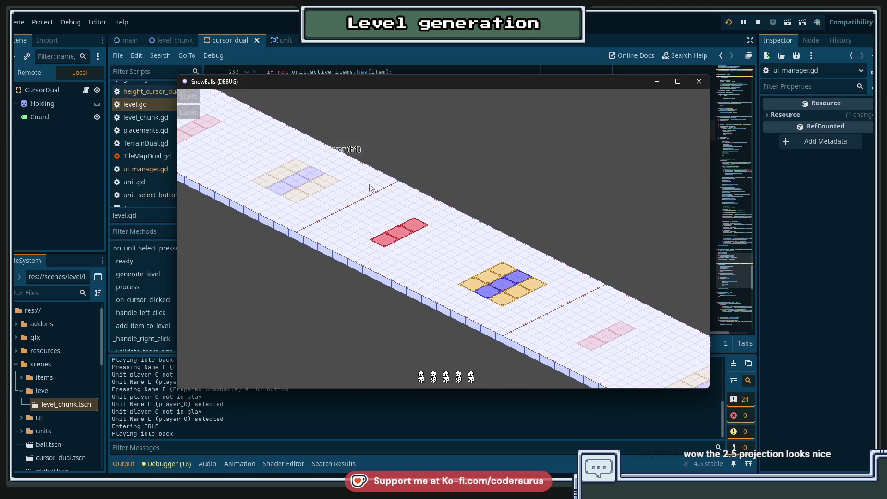
mouse_move(422, 378)
left_click(490, 288)
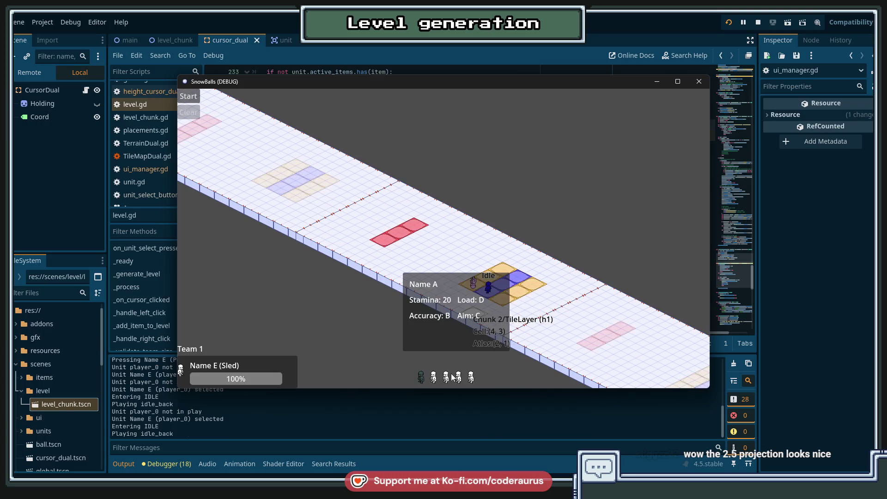
left_click(518, 290)
left_click(446, 378)
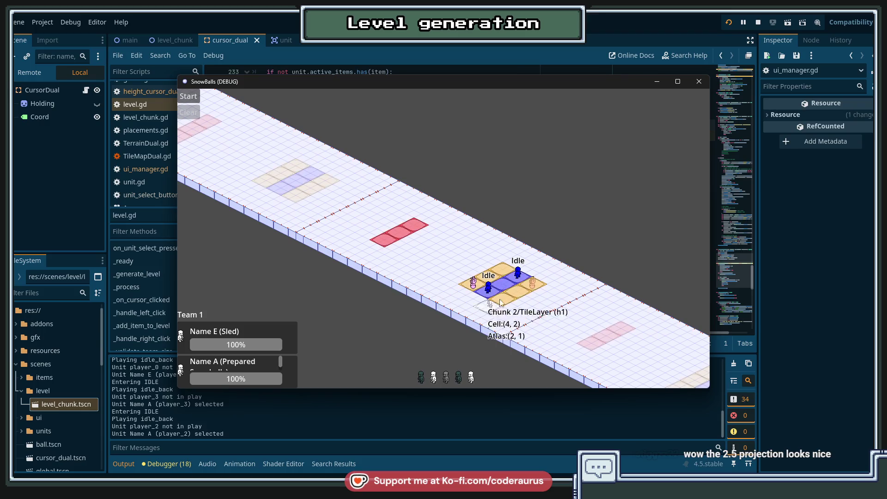
left_click(505, 290)
right_click(505, 290)
Place Name B on the blue tiles, start the match, and close the game after the round.
left_click(471, 378)
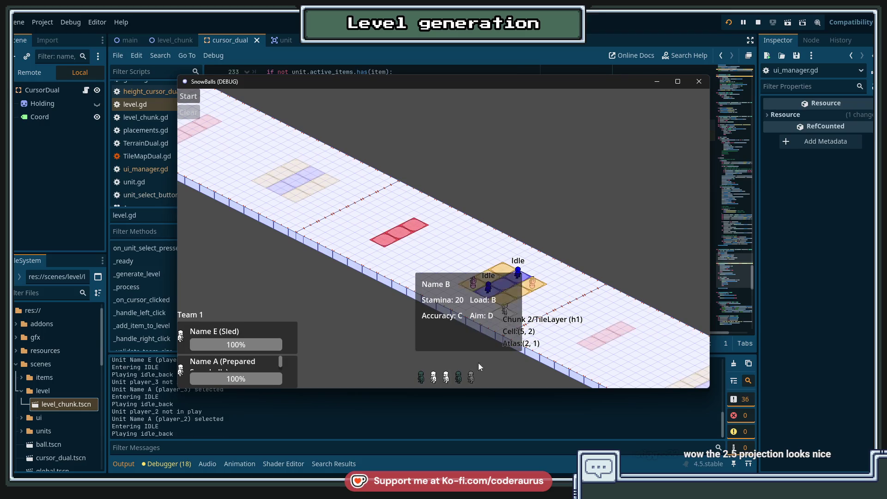
left_click(510, 283)
left_click(188, 96)
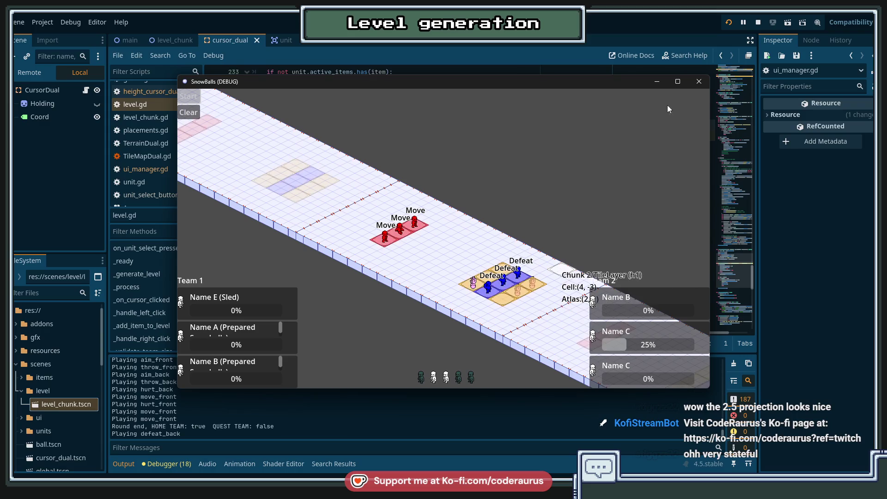
left_click(761, 19)
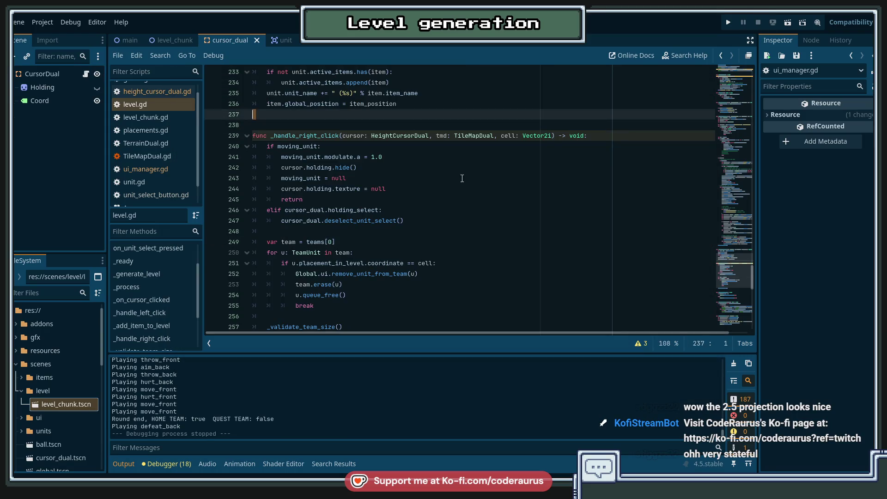
Click through empty lines 237 and 258 of level.gd, then switch to the SourceTree git client.
left_click(510, 212)
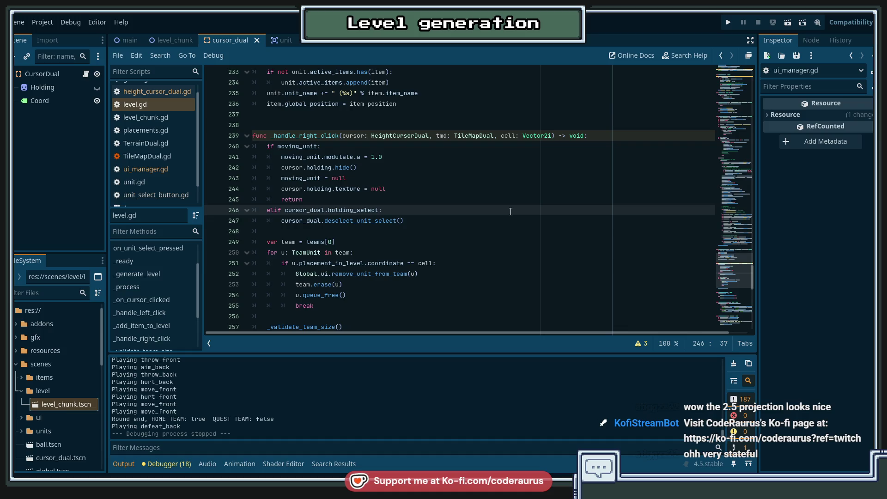
left_click(457, 146)
left_click(441, 114)
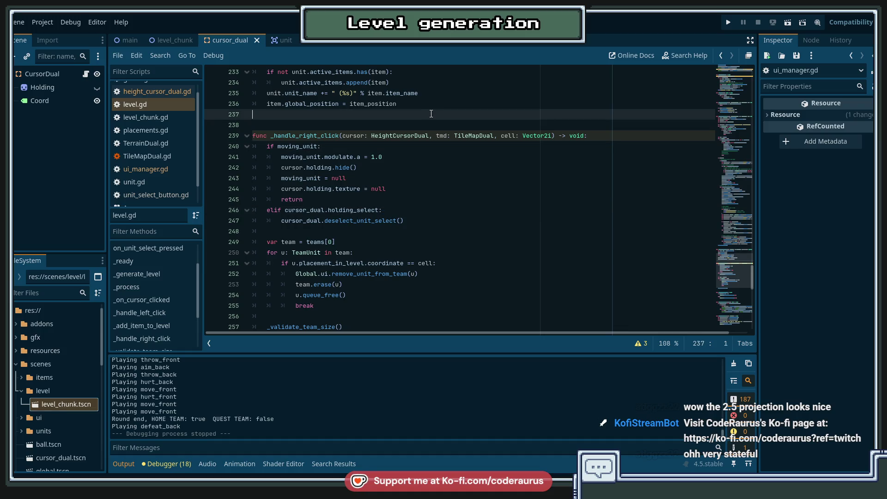
scroll(441, 126, "up", 2)
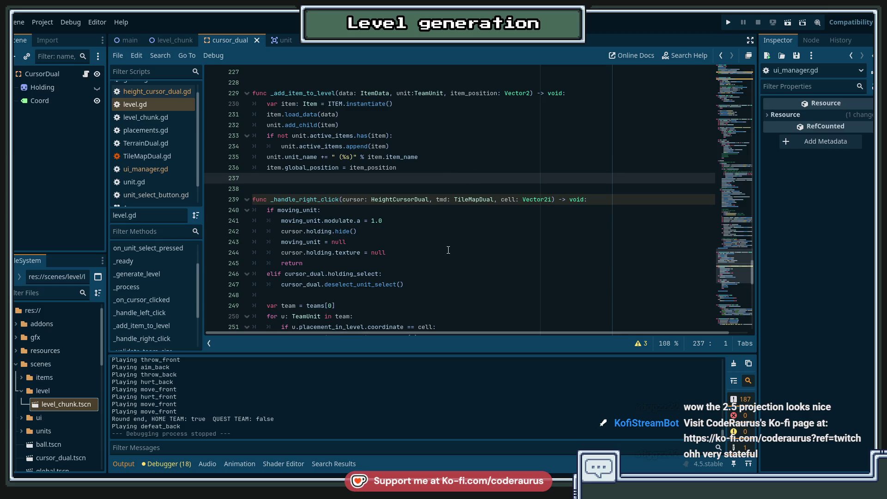
scroll(472, 276, "down", 4)
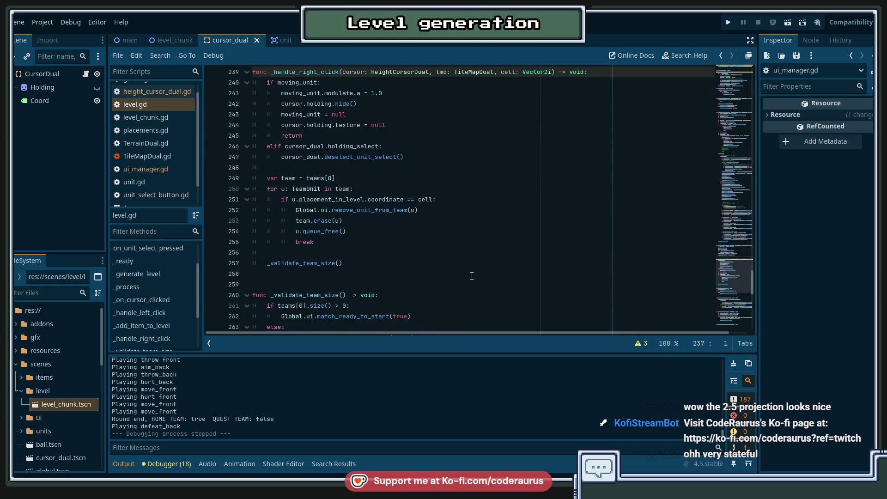
left_click(472, 276)
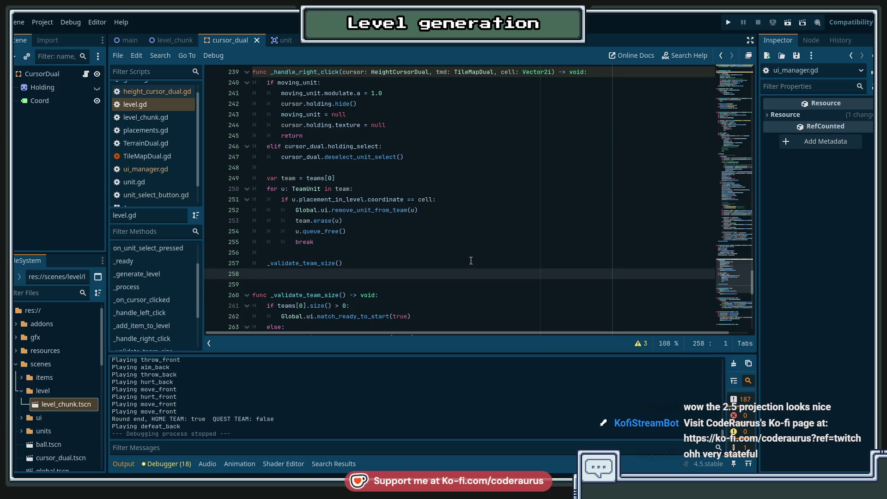
scroll(470, 260, "up", 2)
key("alt+Tab")
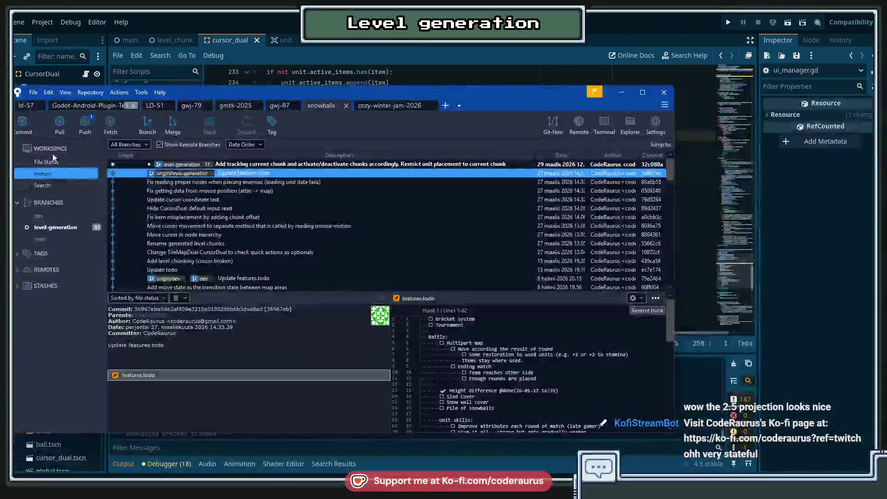
Review the uncommitted changes in height_cursor_dual.gd and discard them.
left_click(53, 158)
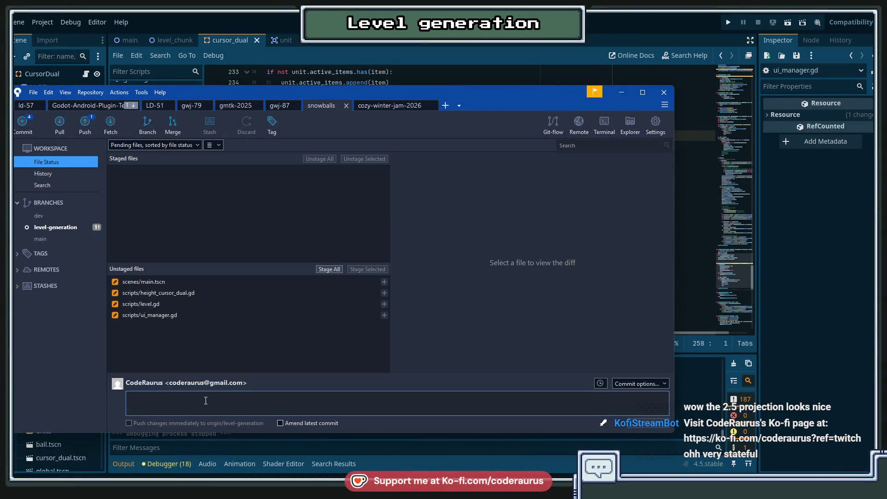
left_click(226, 293)
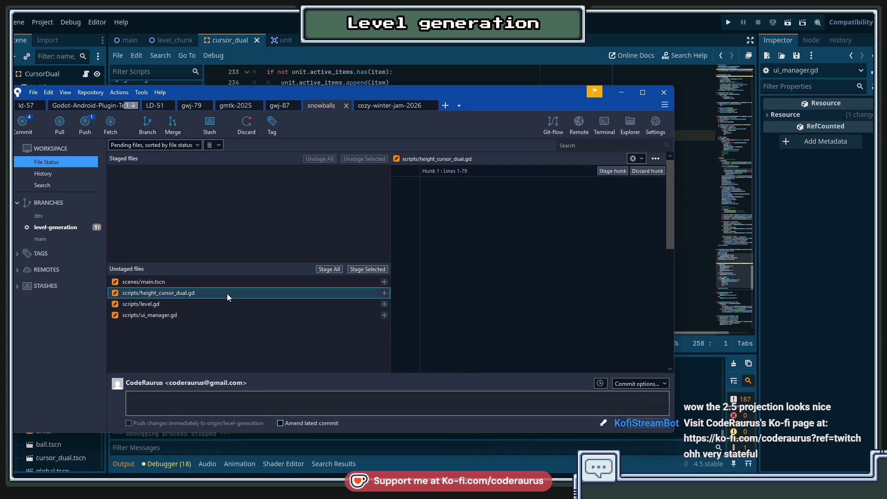
scroll(508, 268, "down", 6)
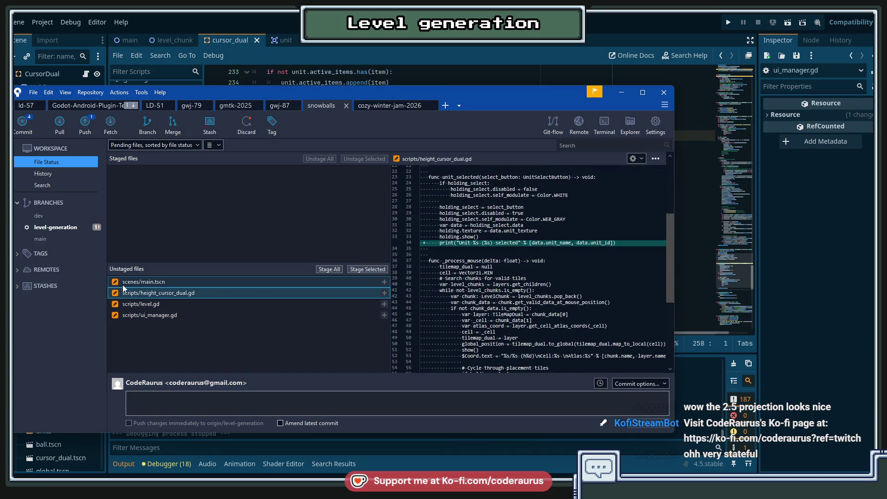
scroll(640, 267, "down", 5)
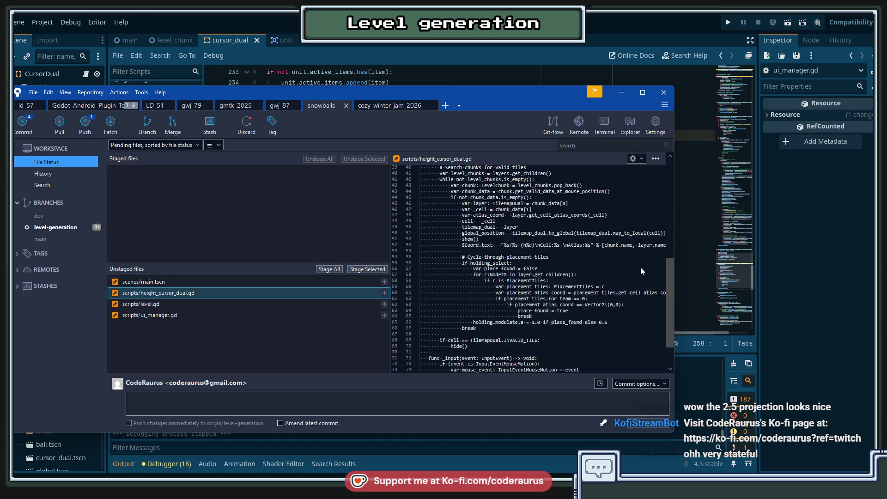
scroll(605, 295, "up", 5)
scroll(654, 192, "up", 5)
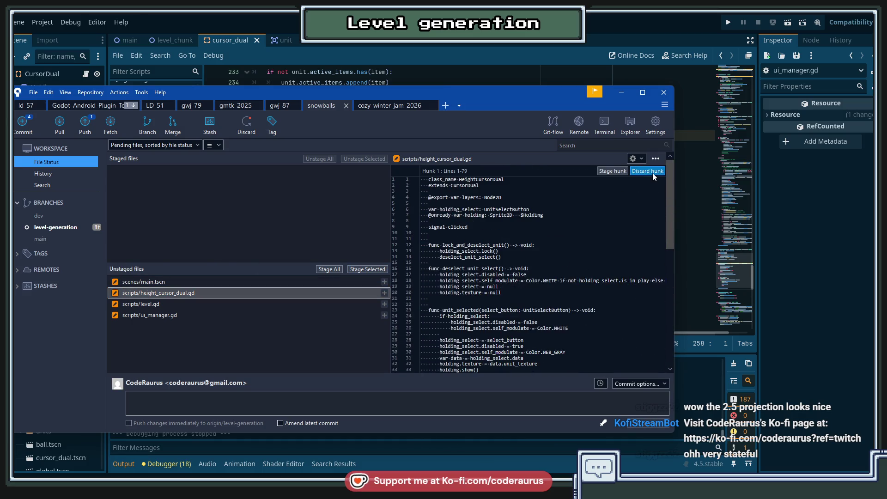
left_click(651, 172)
left_click(392, 135)
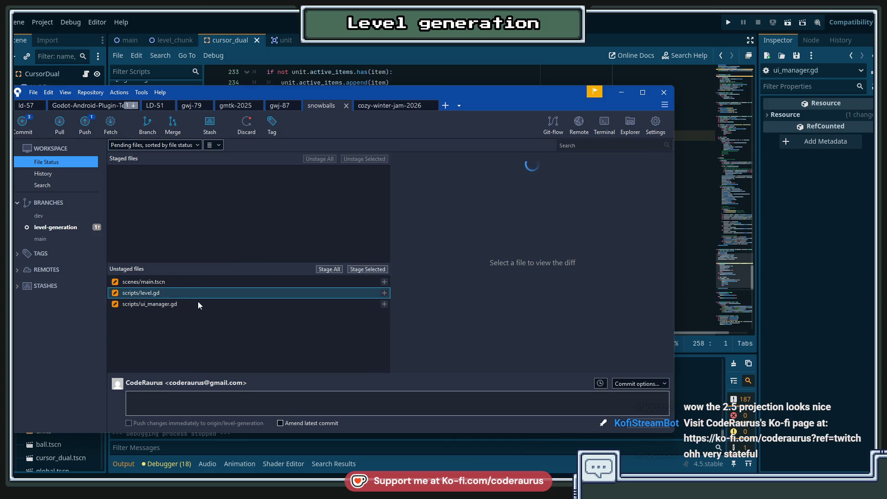
Look over the ui_manager.gd diff, including the added return line, then return to Godot.
left_click(198, 302)
scroll(535, 259, "down", 10)
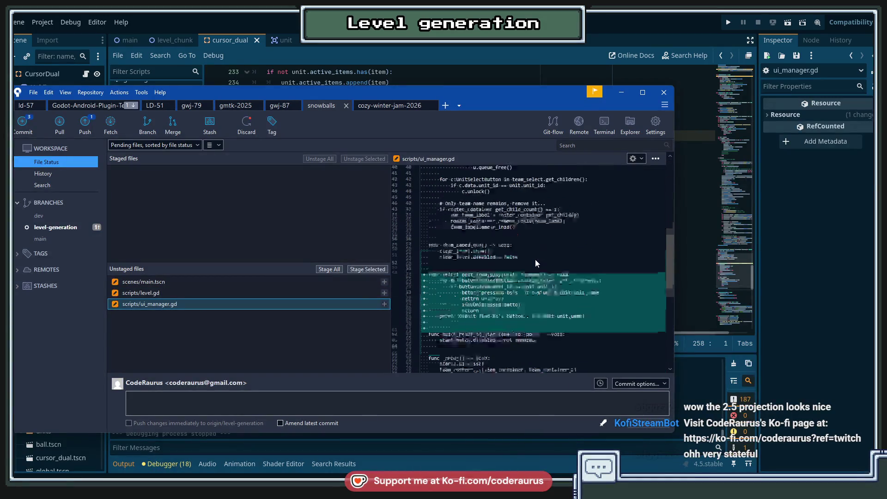
left_click(461, 289)
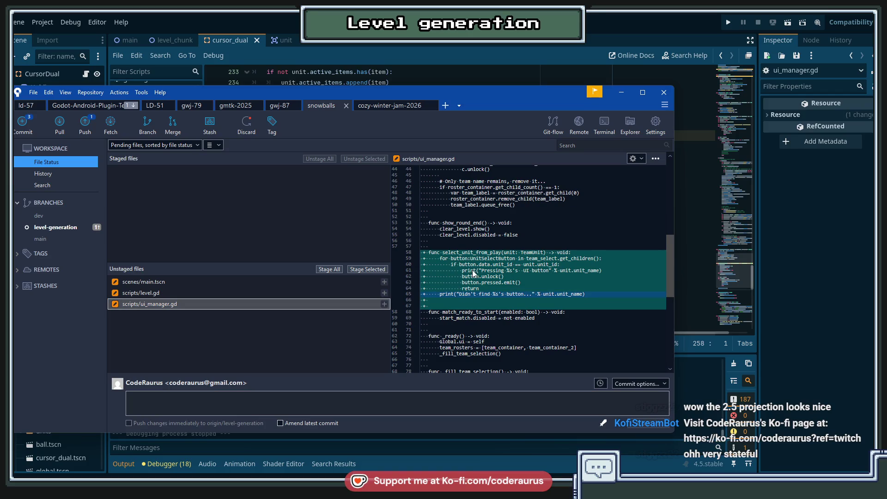
scroll(659, 215, "up", 5)
scroll(661, 215, "down", 10)
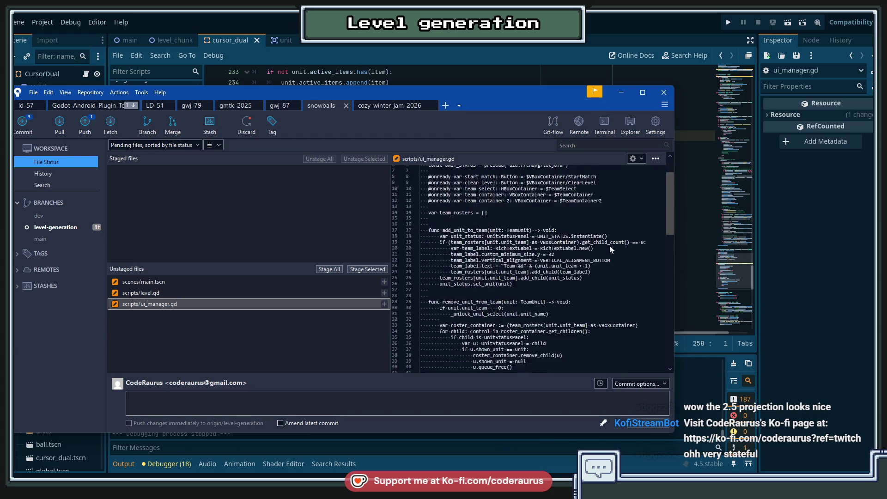
key("alt+Tab")
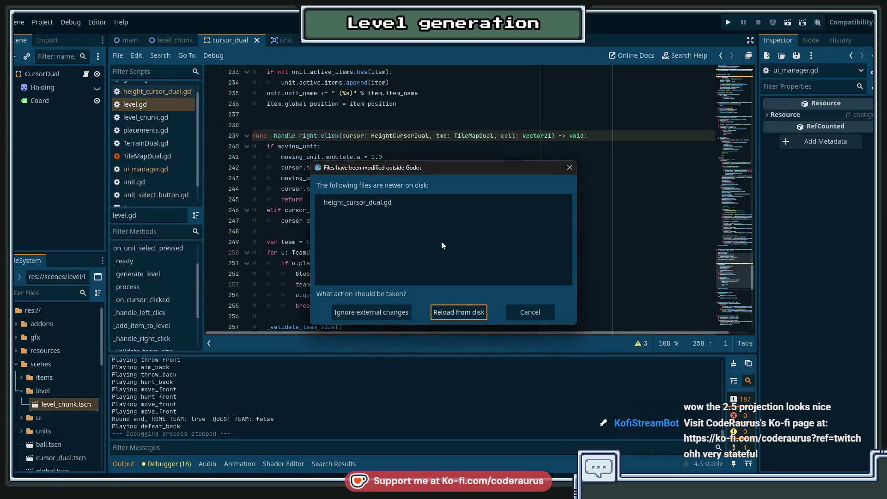
Reload the script changed on disk and open ui_manager.gd at select_unit_from_play.
left_click(460, 311)
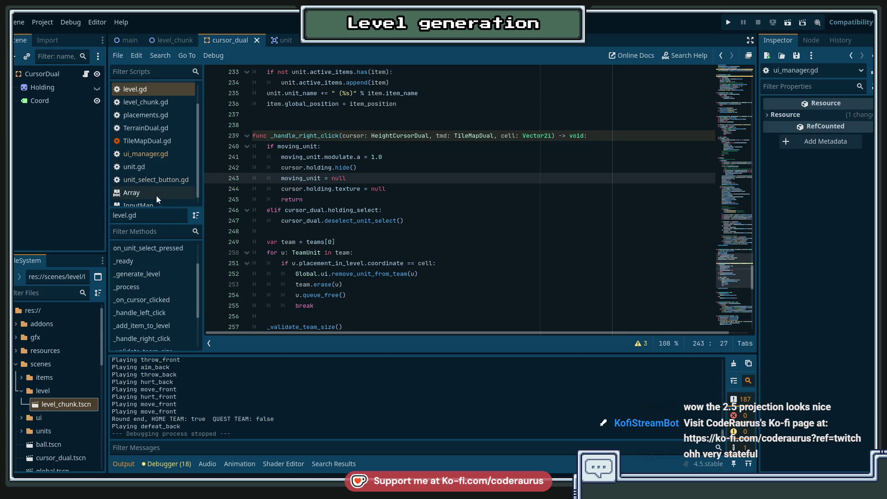
left_click(146, 170)
left_click(397, 220)
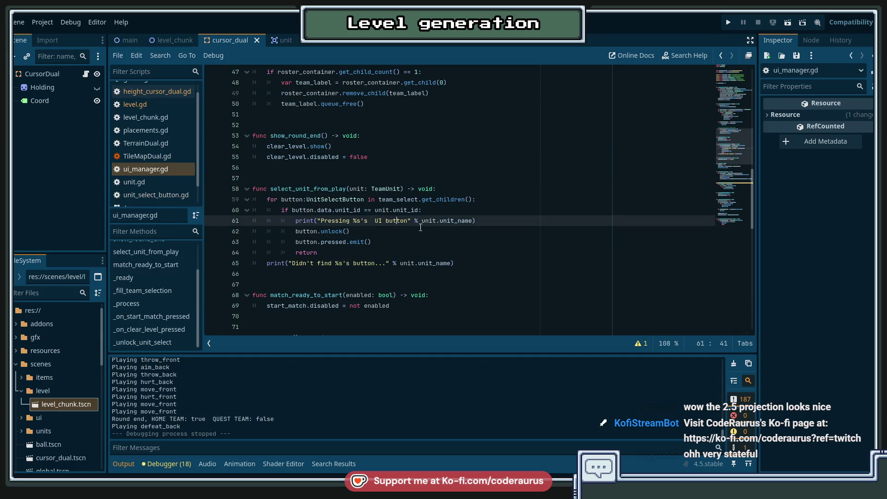
Delete both debug print lines, save ui_manager.gd, and switch back to SourceTree.
key("ctrl+shift+k")
key("Down")
key("Down")
key("Down")
key("ctrl+shift+k")
key("ctrl+s")
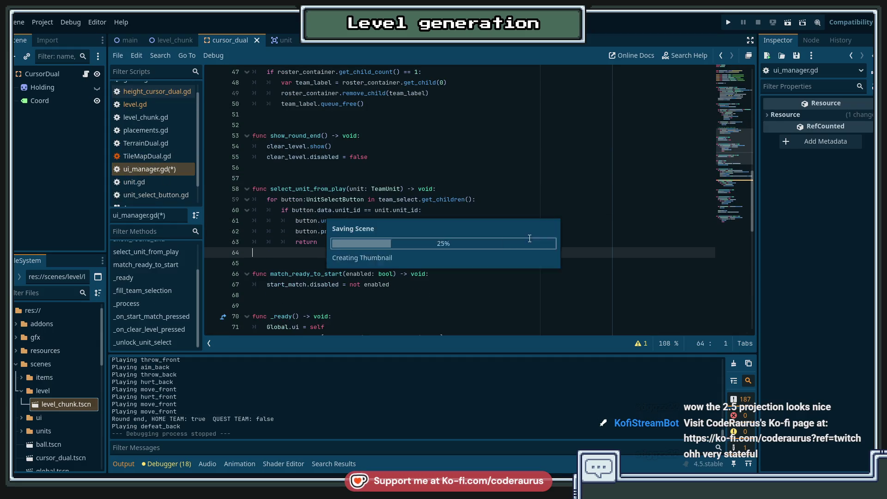
key("Up")
key("Up")
key("Up")
key("Up")
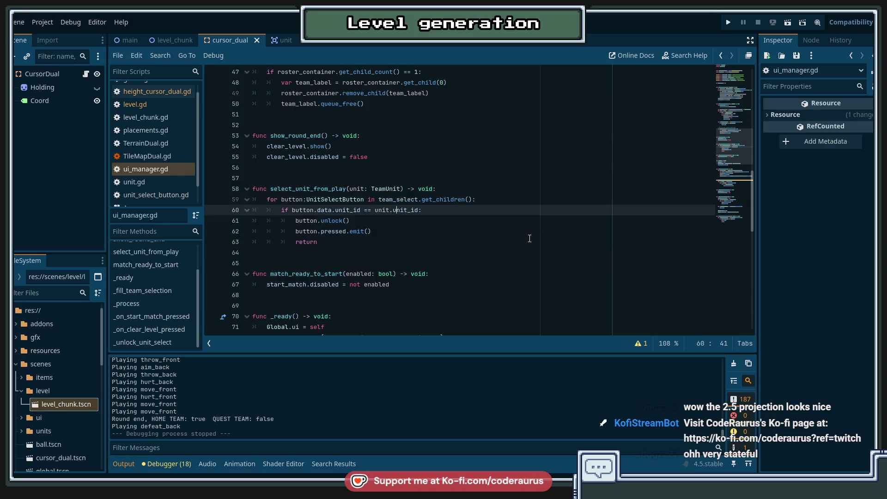
key("alt+Tab")
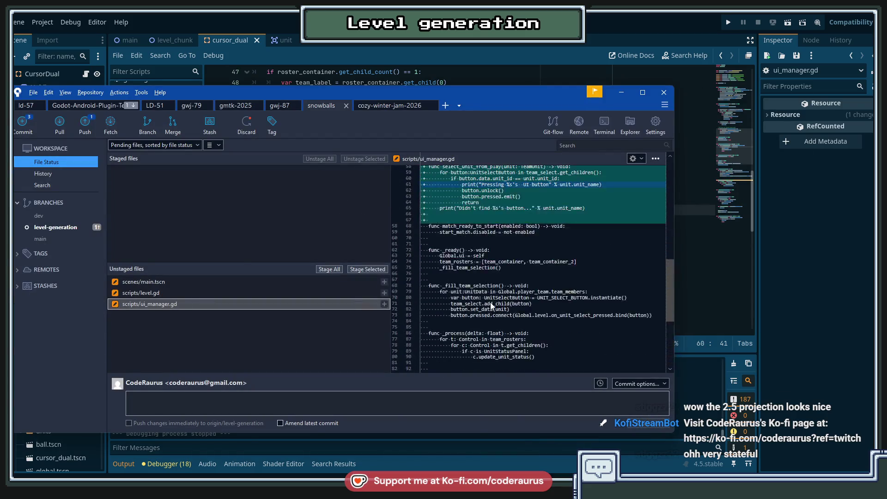
Discard the added debug print lines from level.gd's _on_unit_select_pressed in SourceTree.
scroll(490, 305, "up", 5)
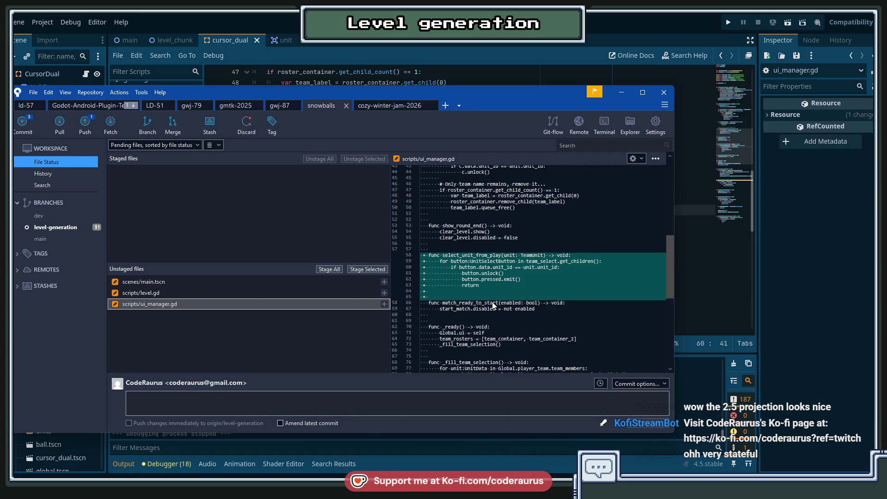
scroll(493, 305, "up", 10)
left_click(141, 293)
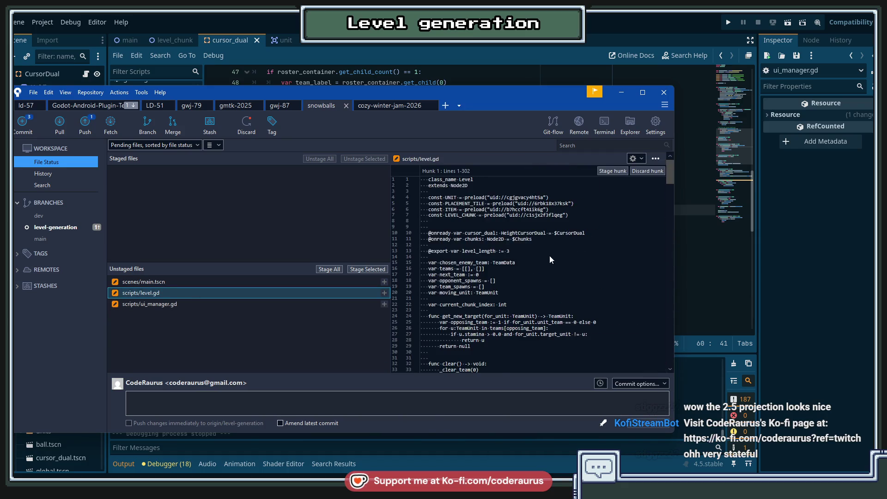
scroll(550, 260, "down", 6)
left_click(670, 196)
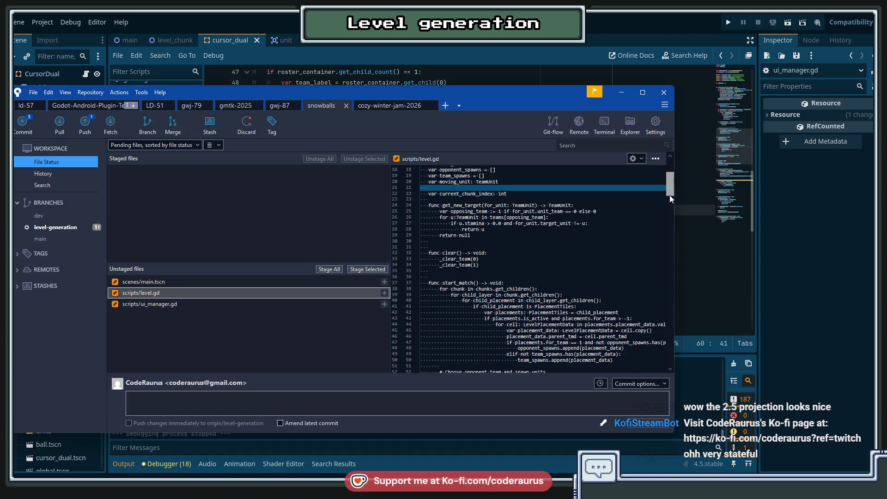
left_click_drag(670, 197, 667, 219)
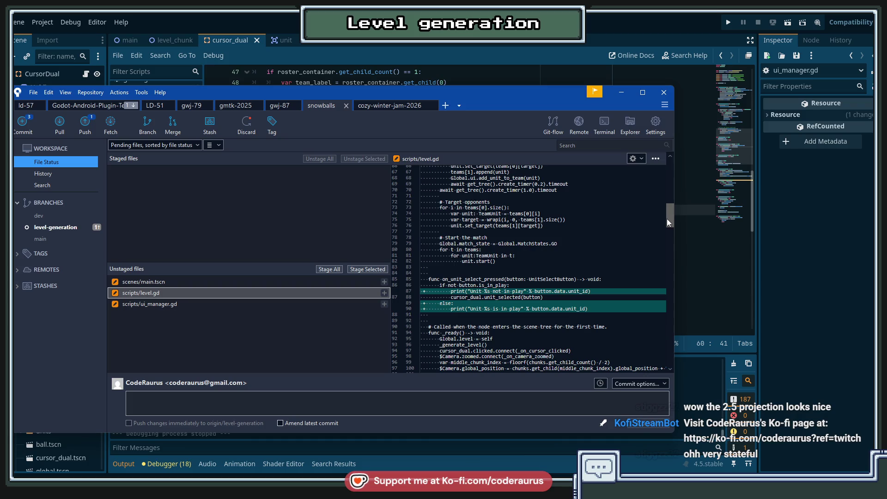
mouse_move(667, 218)
left_mouse_down()
mouse_move(662, 362)
mouse_move(685, 172)
mouse_move(679, 224)
left_mouse_up()
left_click(448, 220)
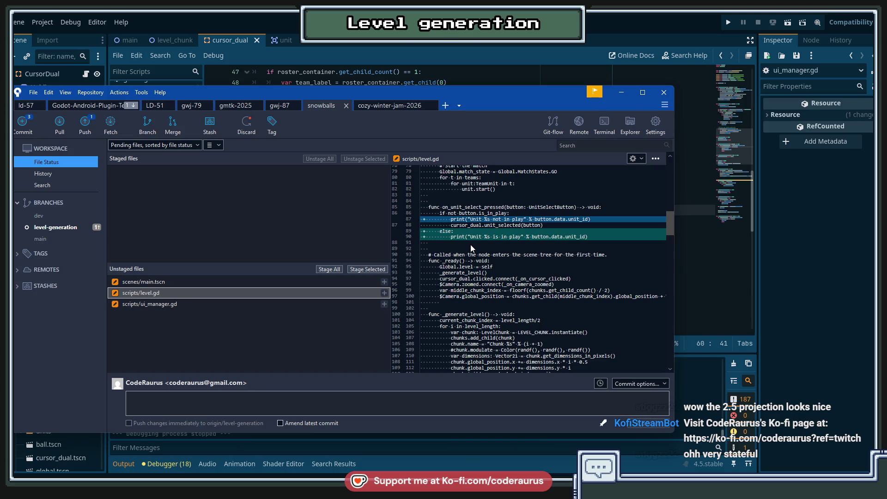
left_click_drag(670, 224, 677, 167)
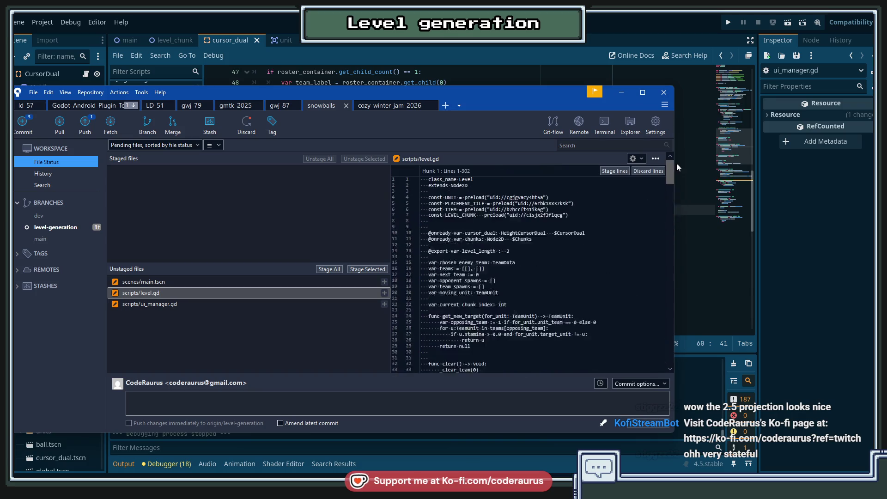
left_click(648, 171)
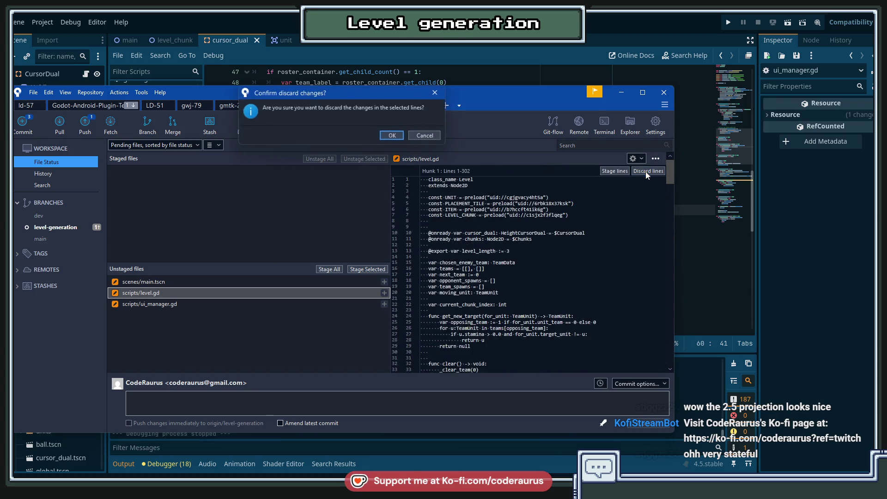
left_click(394, 135)
Review the ui_manager.gd diff to check it holds no debug prints.
left_click(194, 304)
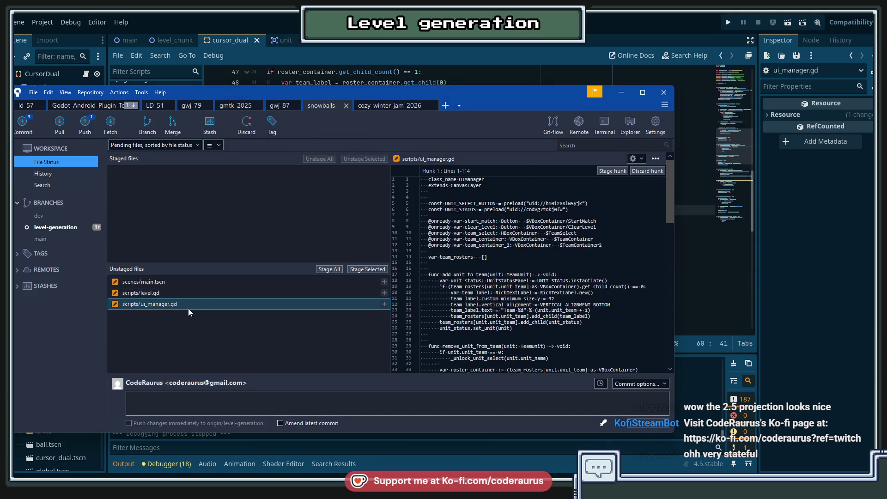
left_click_drag(666, 201, 662, 260)
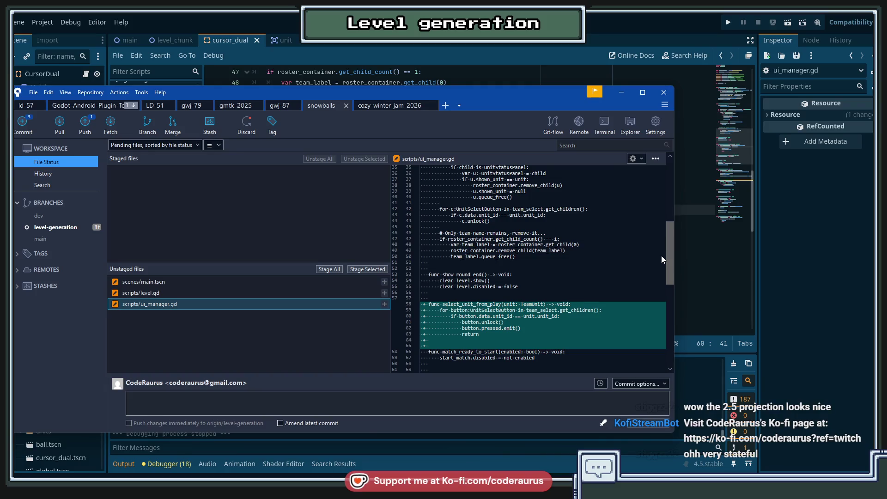
scroll(662, 259, "down", 5)
scroll(661, 259, "up", 15)
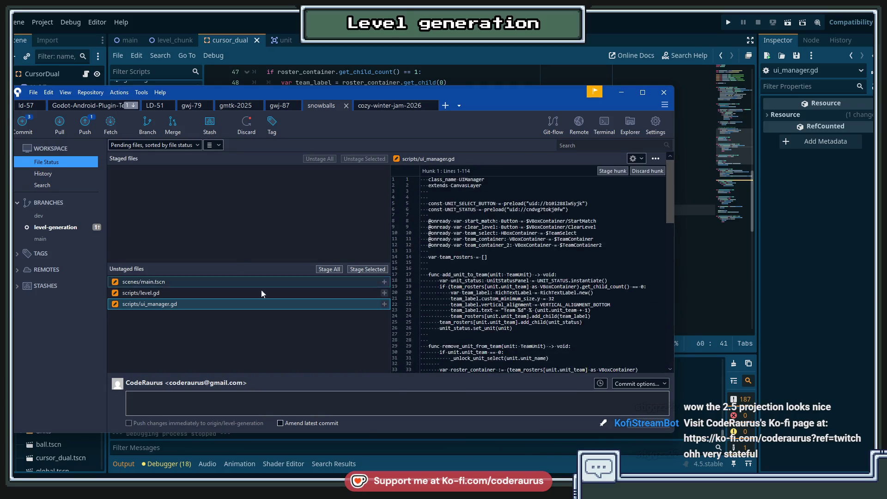
Commit main.tscn, level.gd and ui_manager.gd with the message 'Fix unit placing'.
left_click(297, 410)
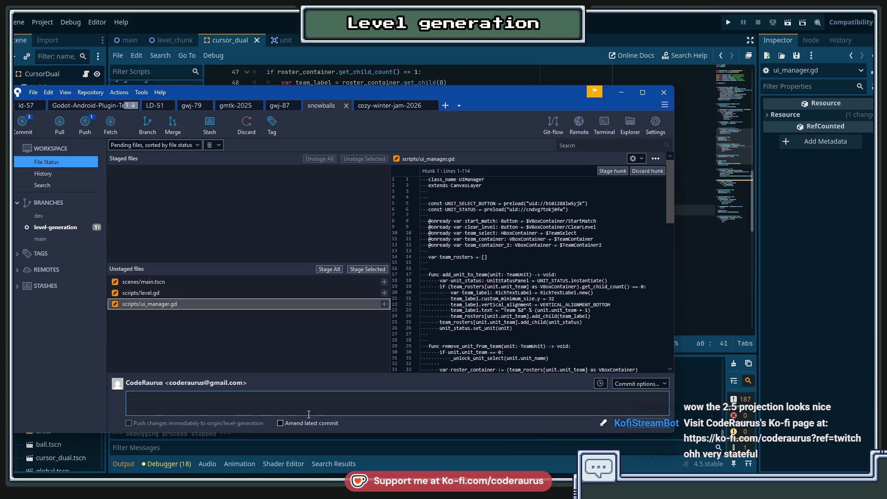
type("Fix unit p")
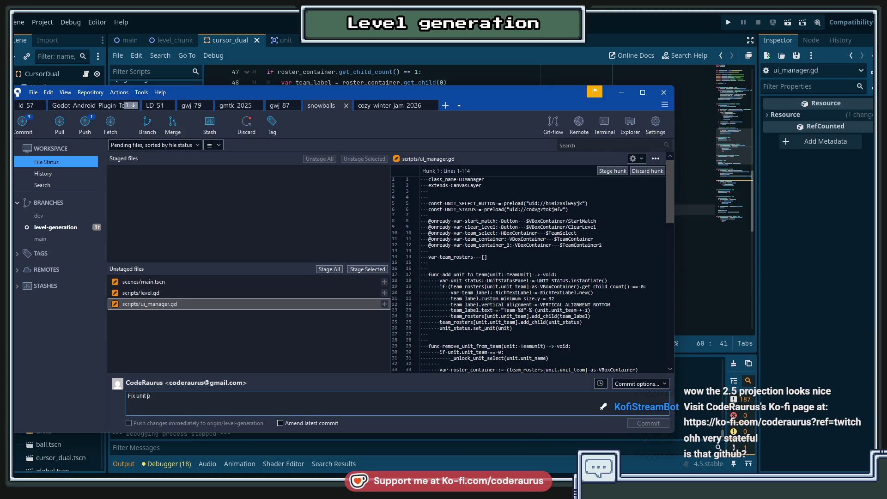
type("lacement")
type("ing")
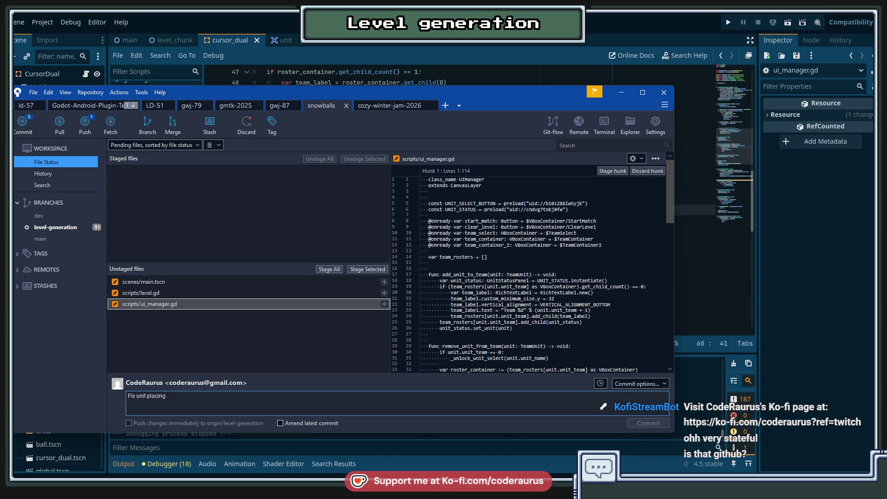
type(" in chunks")
double_click(168, 399)
left_click(202, 400, "shift")
key("BackSpace")
left_click(323, 270)
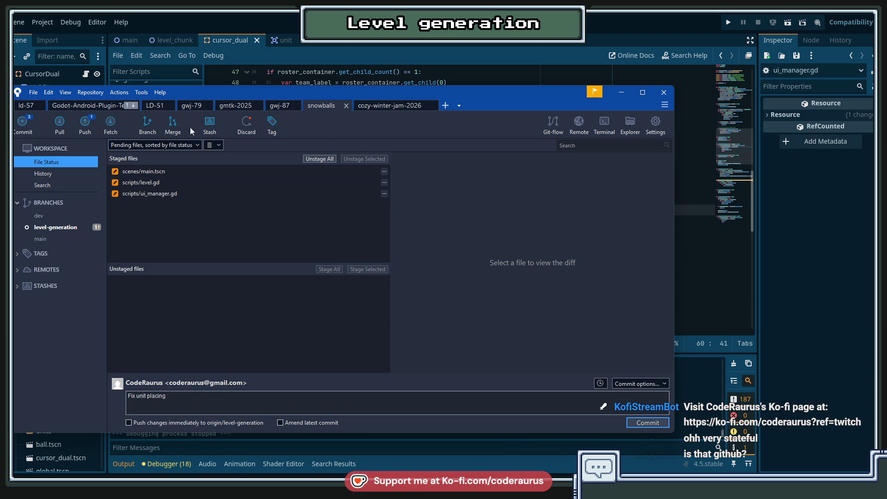
left_click(643, 423)
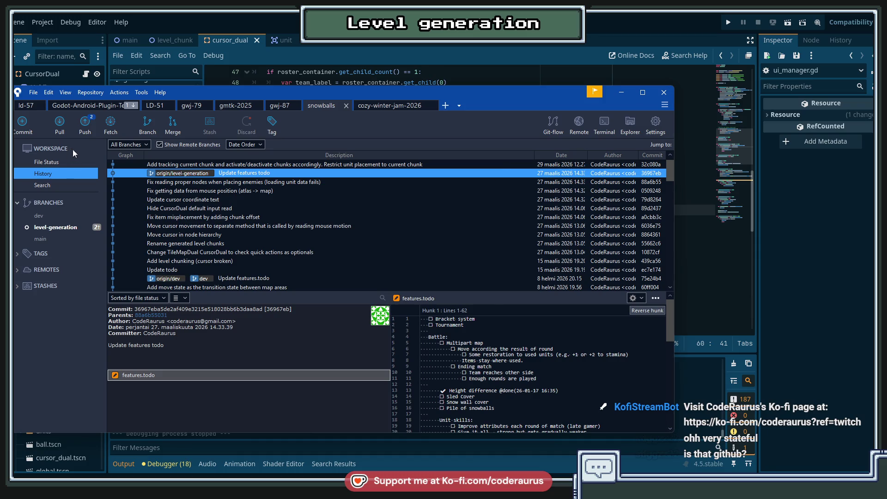
Push the commit to level-generation and reload the changed scripts in Godot.
left_click(85, 124)
left_click(471, 275)
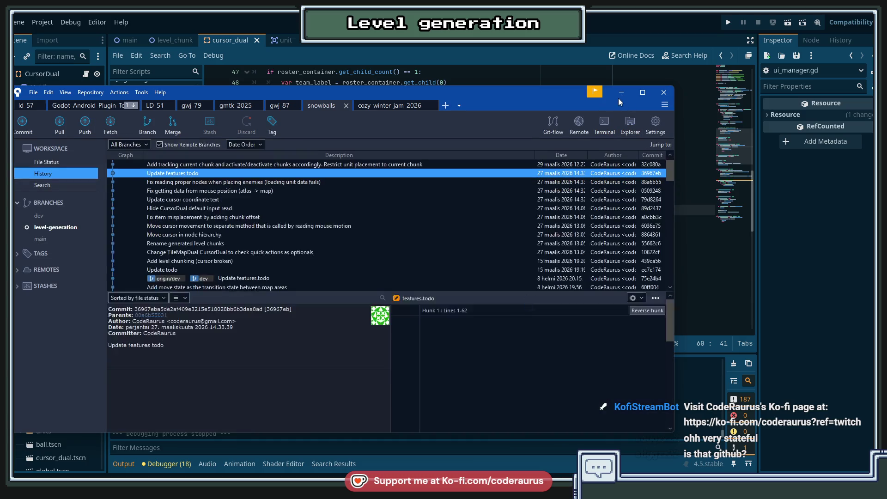
left_click(619, 99)
left_click(462, 305)
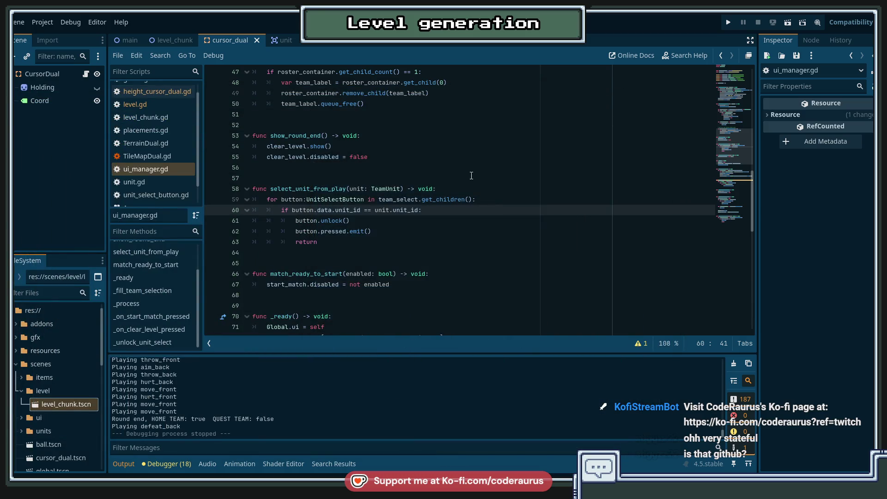
left_click(471, 175)
scroll(476, 194, "up", 5)
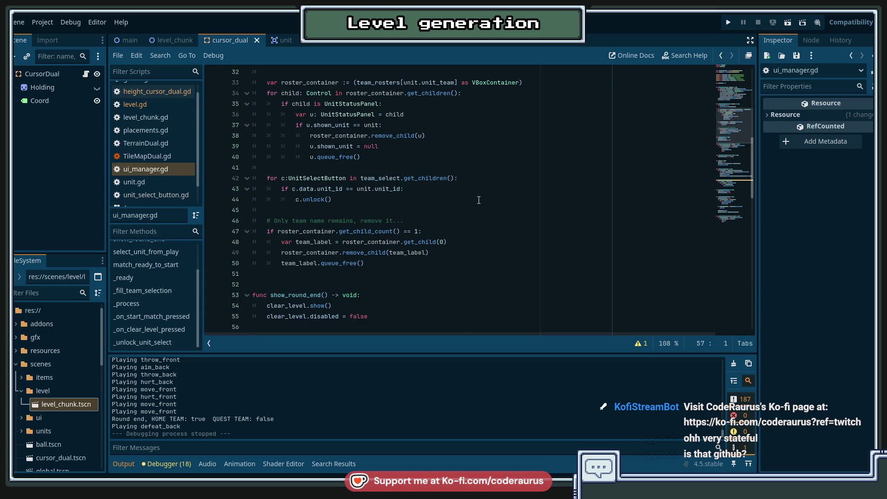
scroll(479, 200, "up", 6)
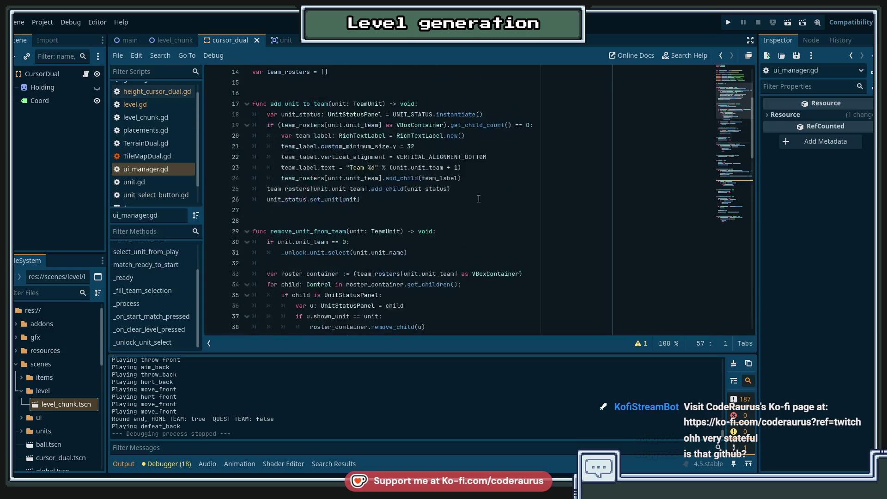
scroll(479, 199, "up", 5)
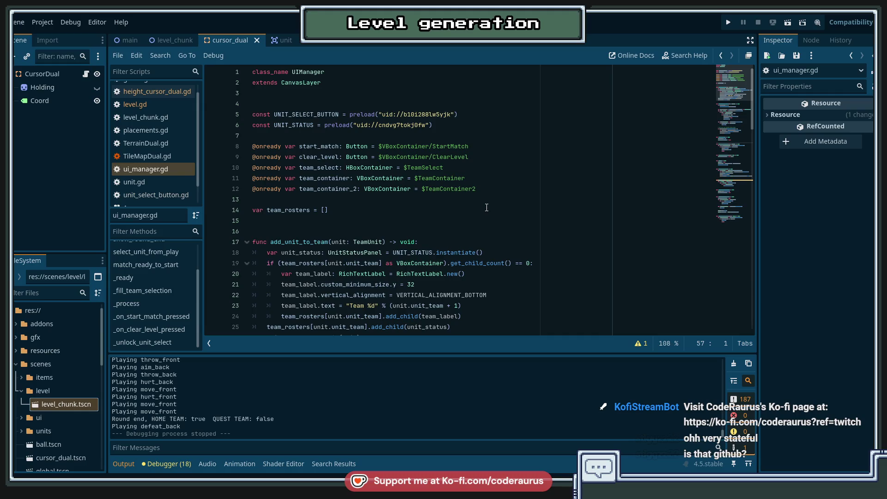
key("alt+Left")
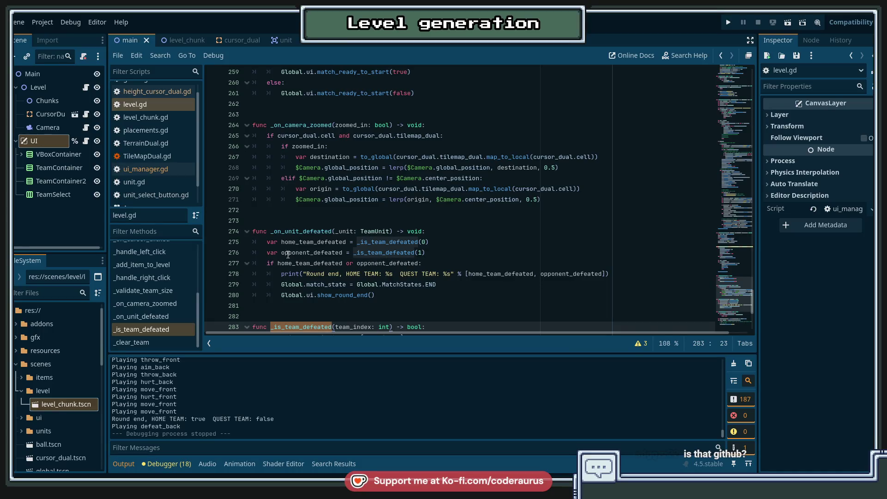
left_click(447, 264)
scroll(453, 271, "down", 1)
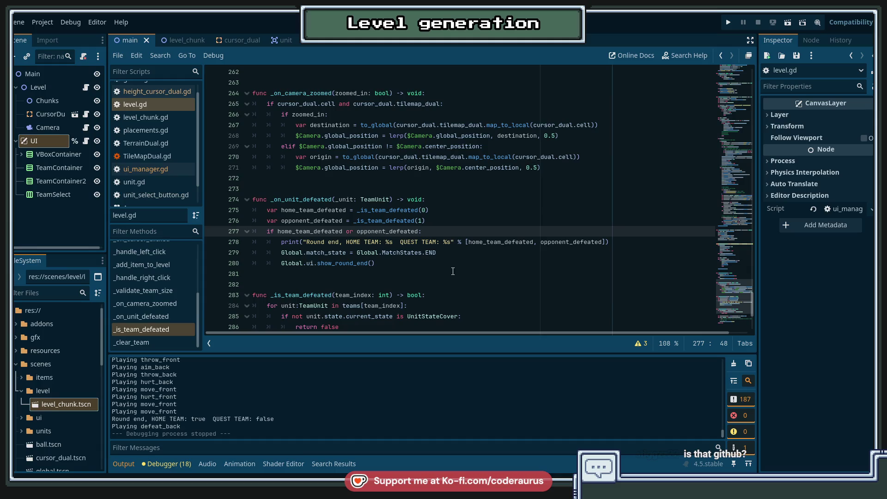
left_click(383, 264)
left_click_drag(383, 263, 278, 253)
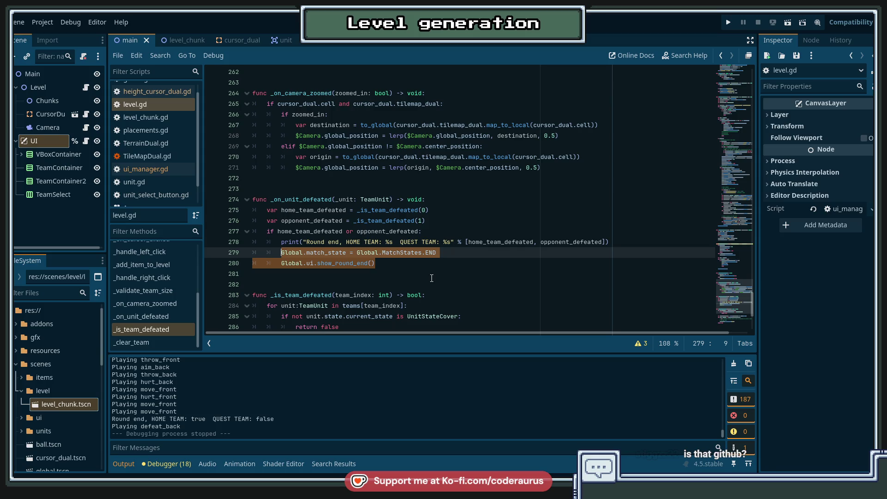
scroll(427, 220, "up", 15)
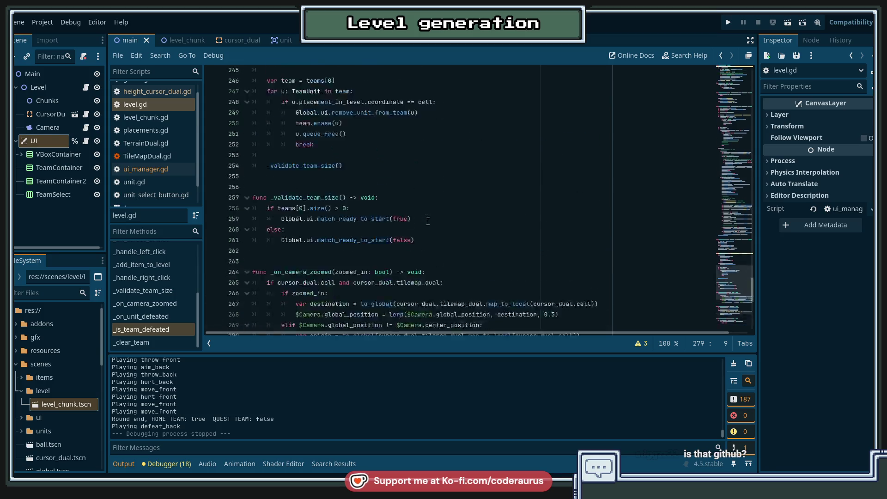
mouse_move(721, 245)
left_mouse_down()
mouse_move(724, 118)
mouse_move(731, 284)
mouse_move(730, 272)
left_mouse_up()
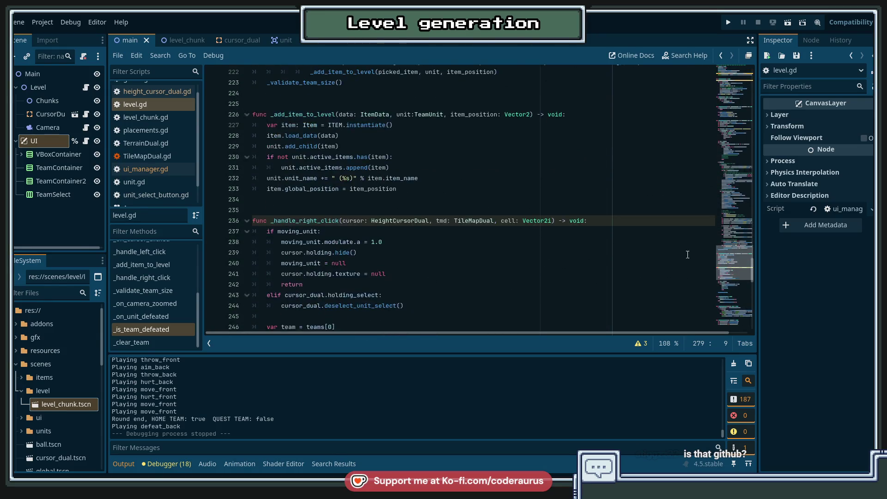
scroll(489, 204, "down", 10)
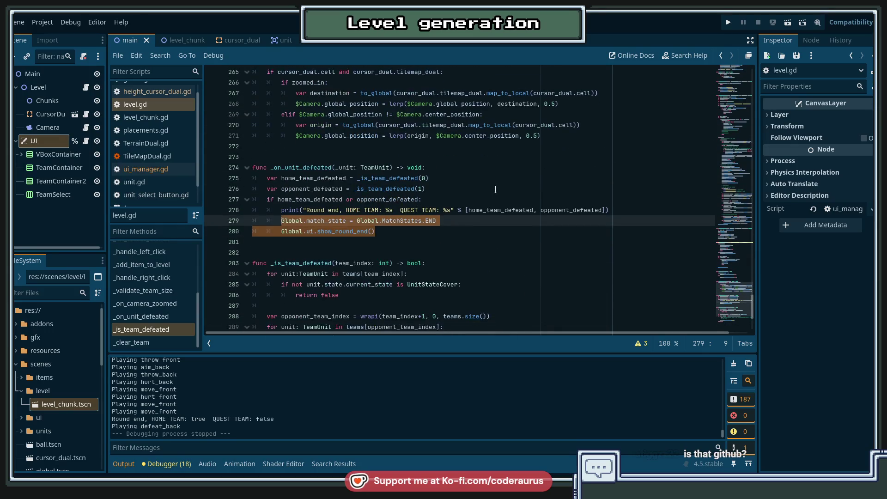
left_click(443, 232)
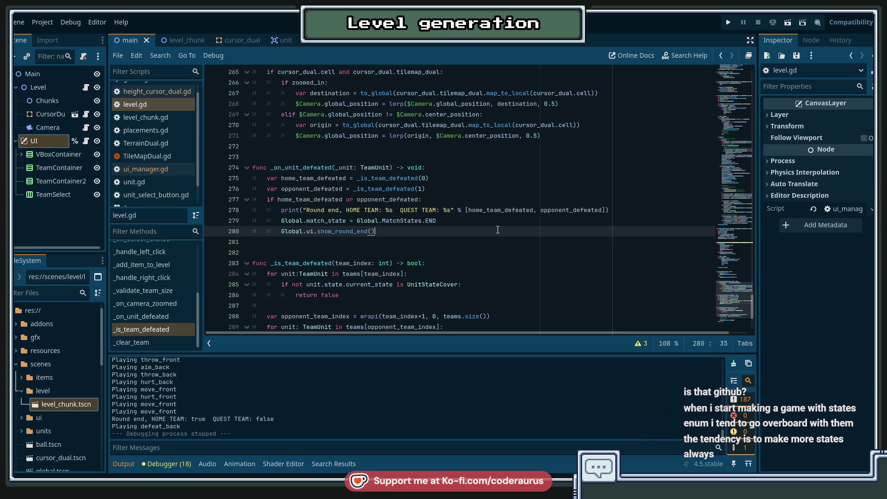
left_click(470, 243)
scroll(469, 243, "down", 2)
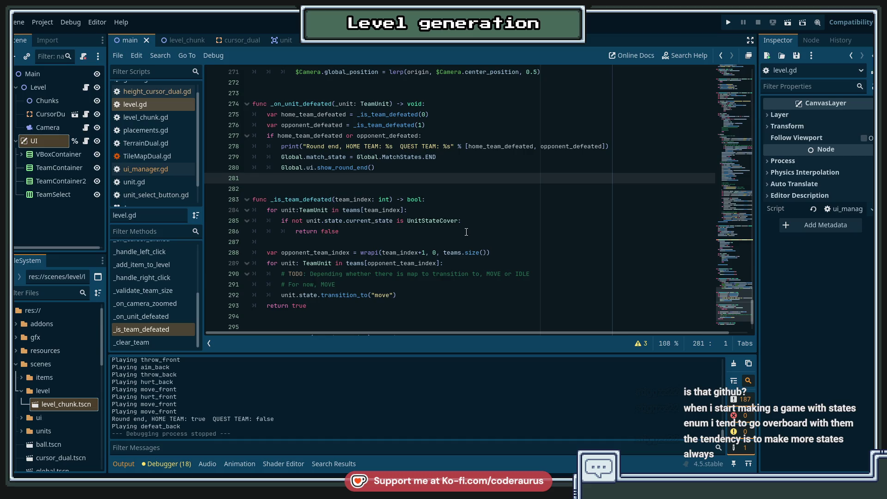
scroll(466, 232, "down", 1)
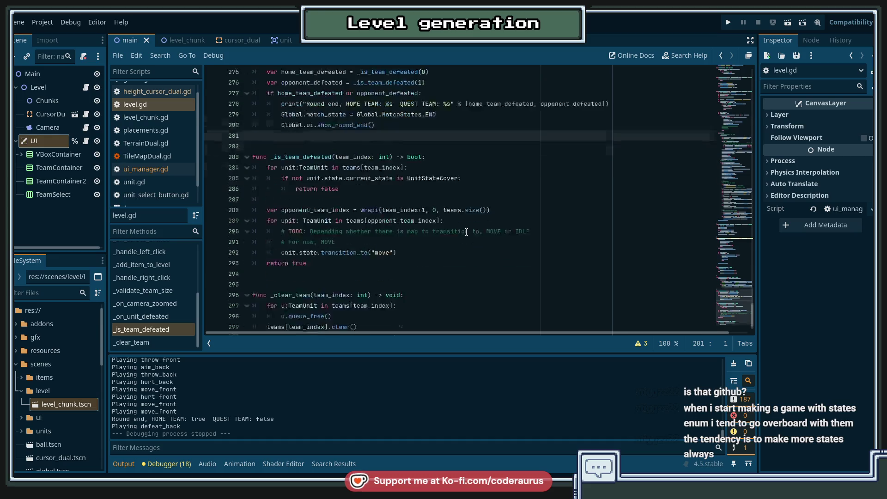
scroll(466, 232, "up", 2)
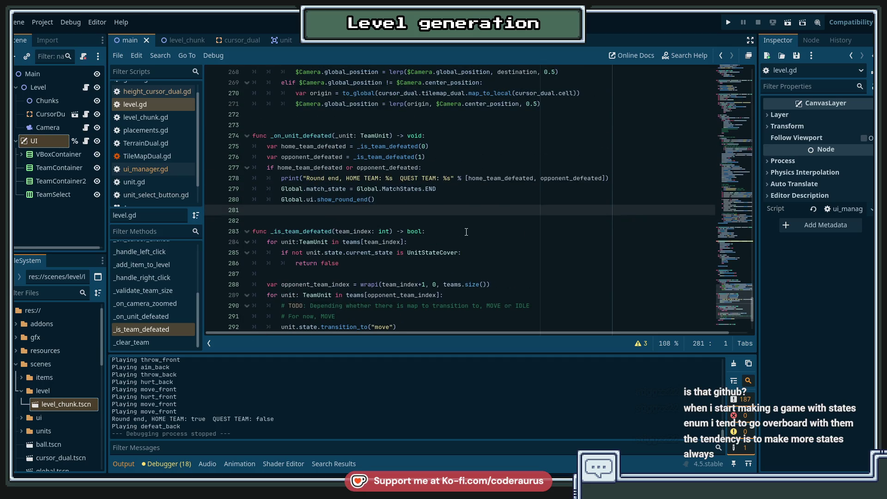
scroll(466, 232, "down", 1)
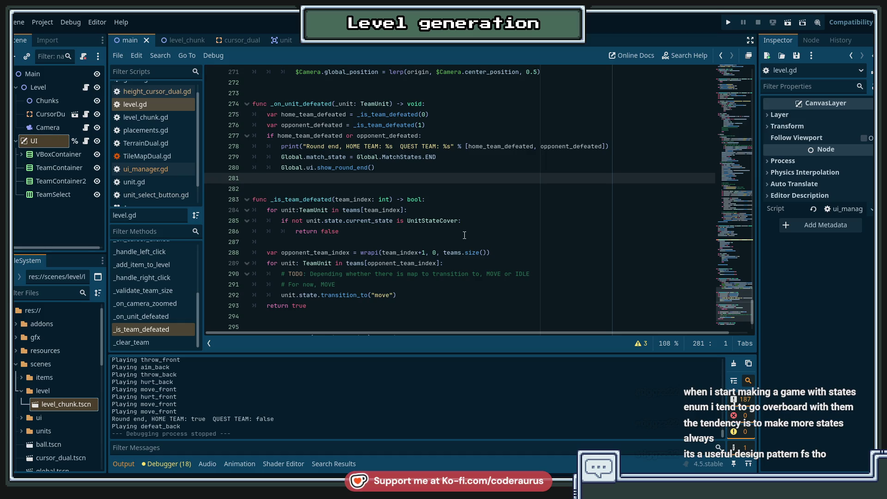
left_click(434, 157)
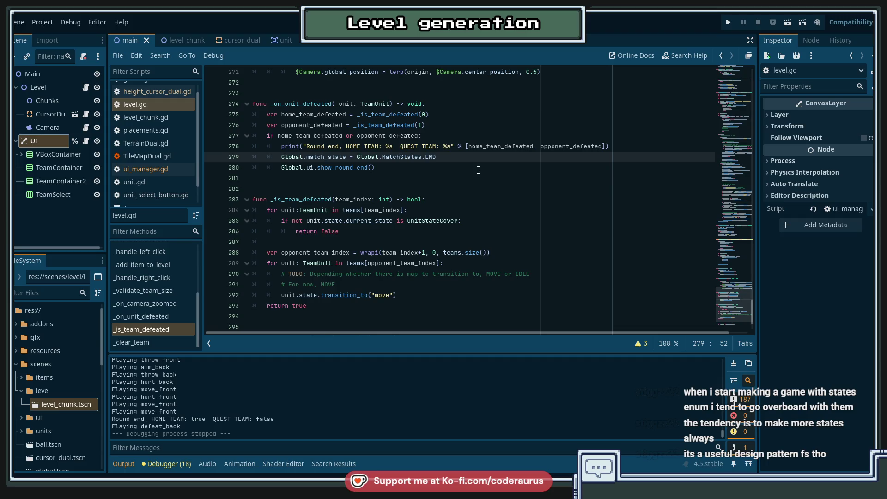
left_click(631, 146)
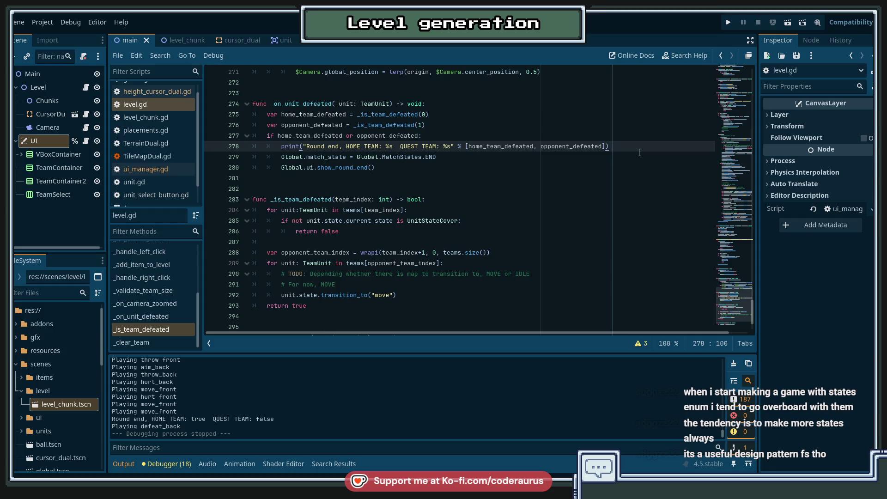
Add a _prepare_next_round() call after the round-end print in _on_unit_defeated.
scroll(166, 334, "up", 3)
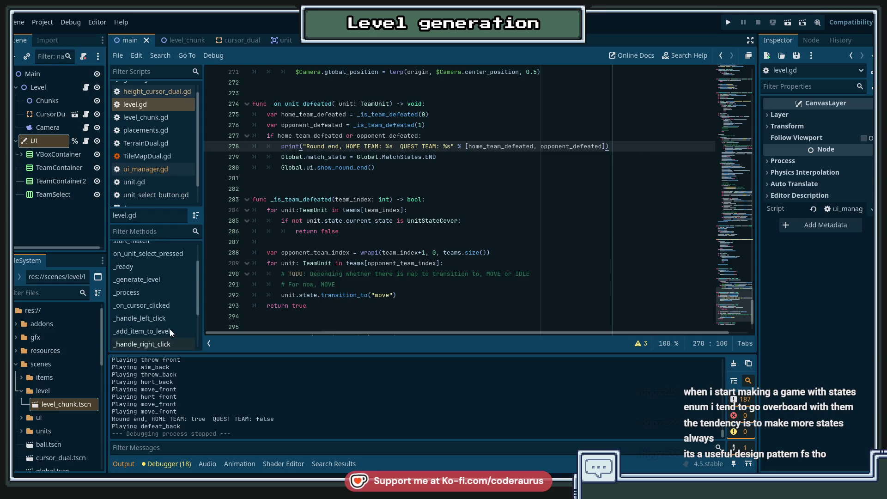
scroll(170, 268, "down", 3)
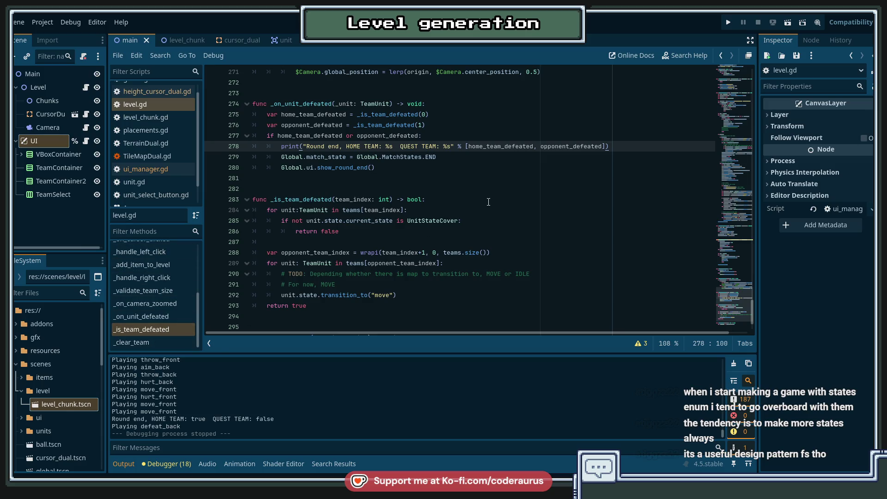
key("Return")
type("_prepare_")
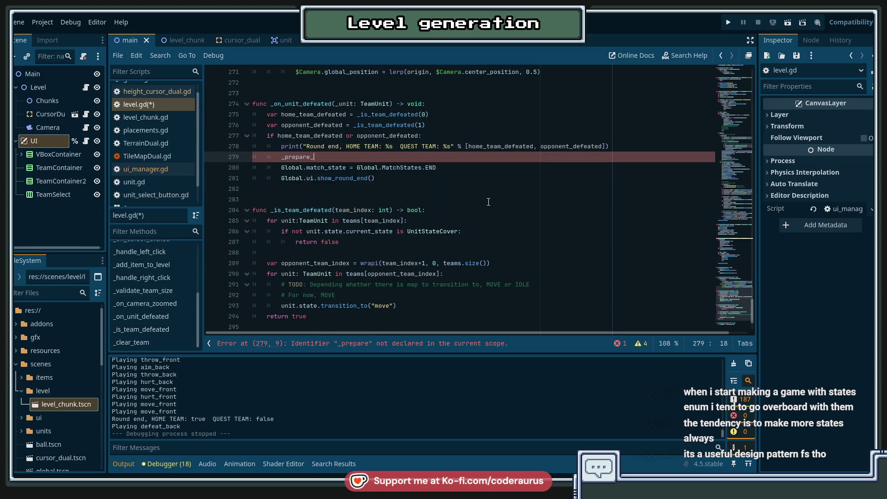
type("next_round()")
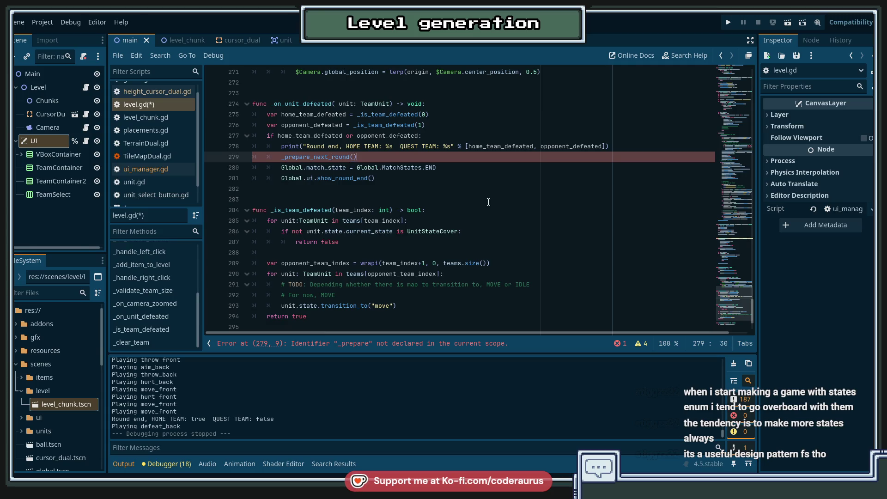
key("Left")
key("Left")
key("ctrl+shift+Left")
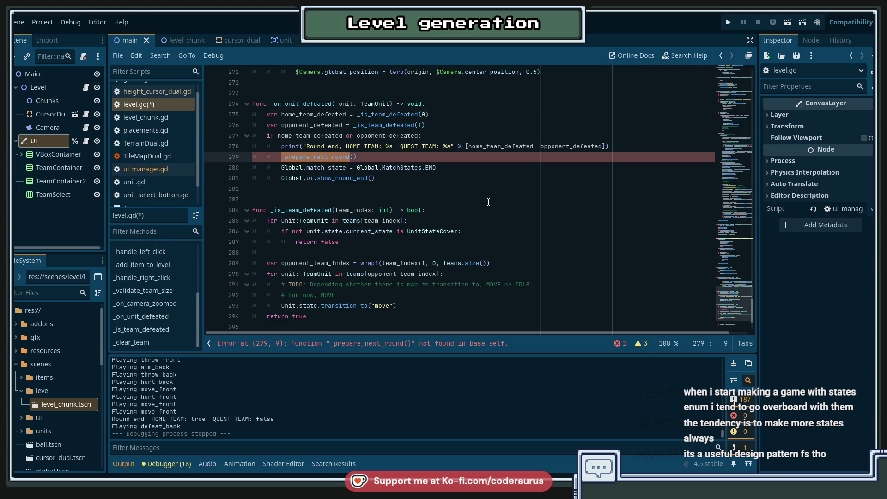
key("Down")
Declare func _prepare_next_round() -> void: below _clear_team at the end of level.gd.
scroll(488, 202, "down", 2)
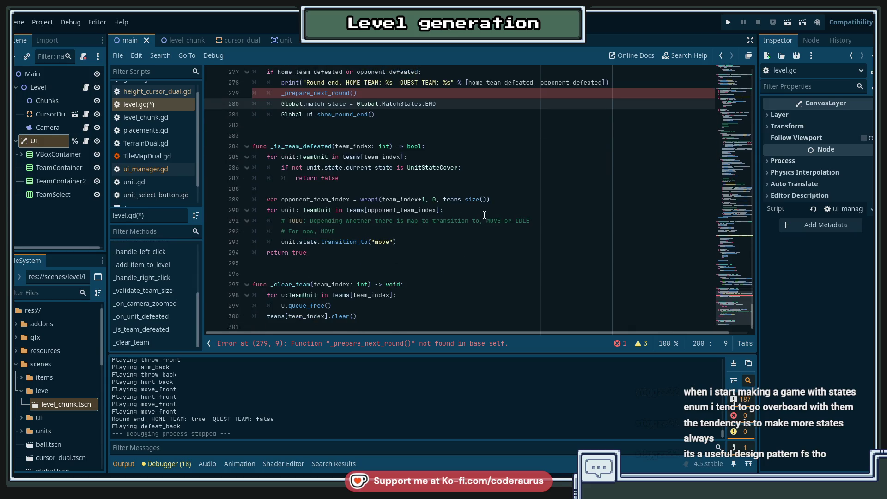
left_click(154, 342)
left_click(365, 322)
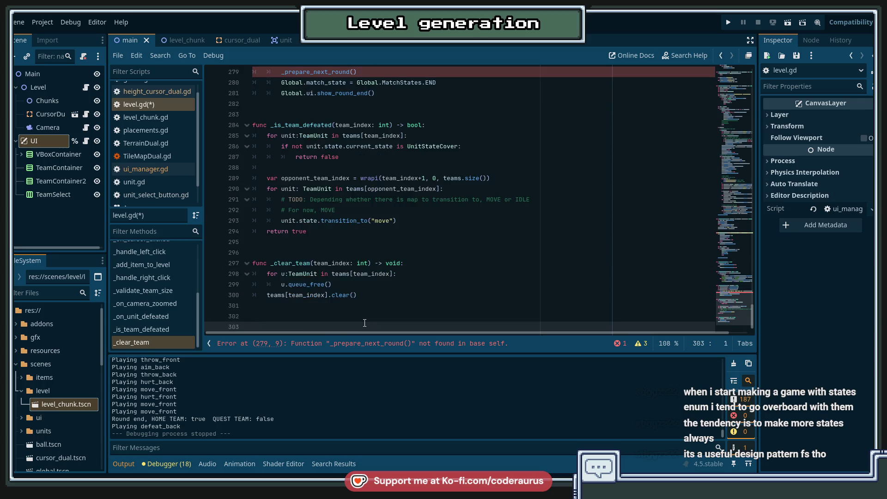
type("func _prepare_next_round")
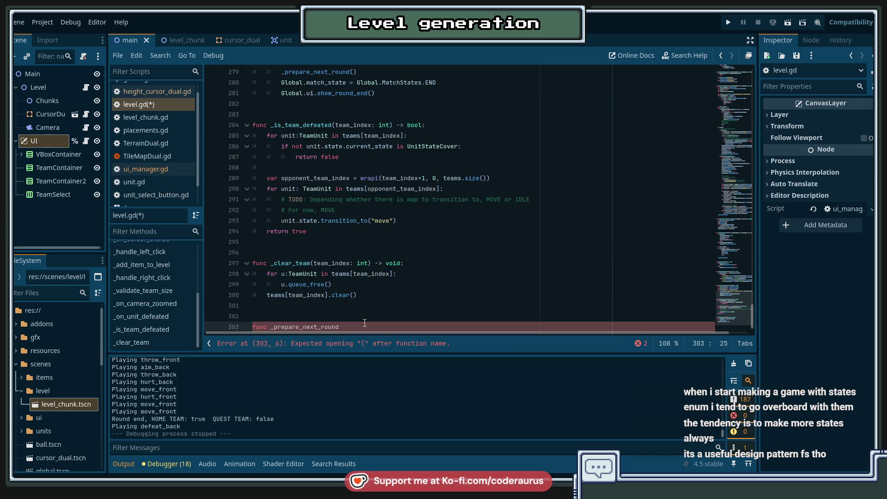
type("() -> void:")
key("Return")
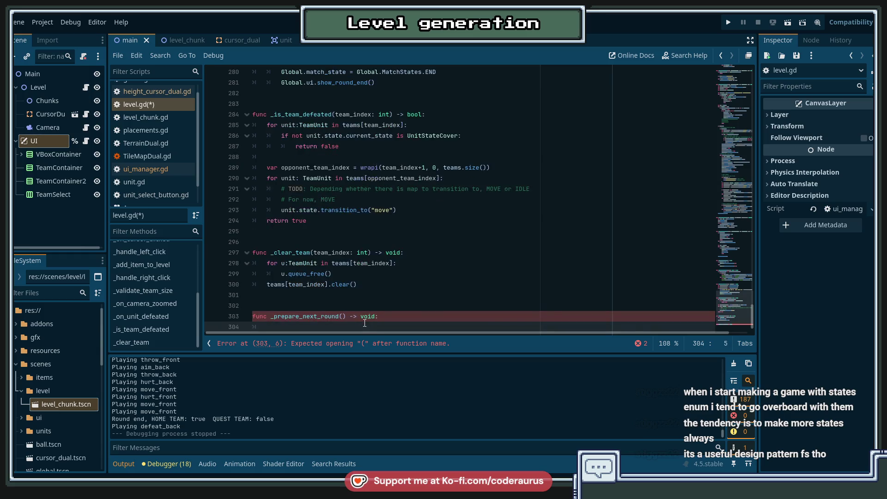
scroll(312, 217, "up", 5)
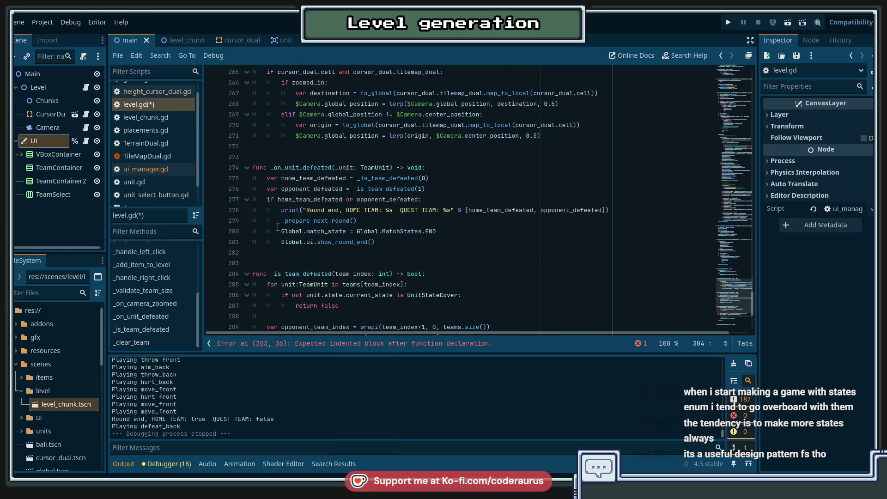
left_click(348, 220)
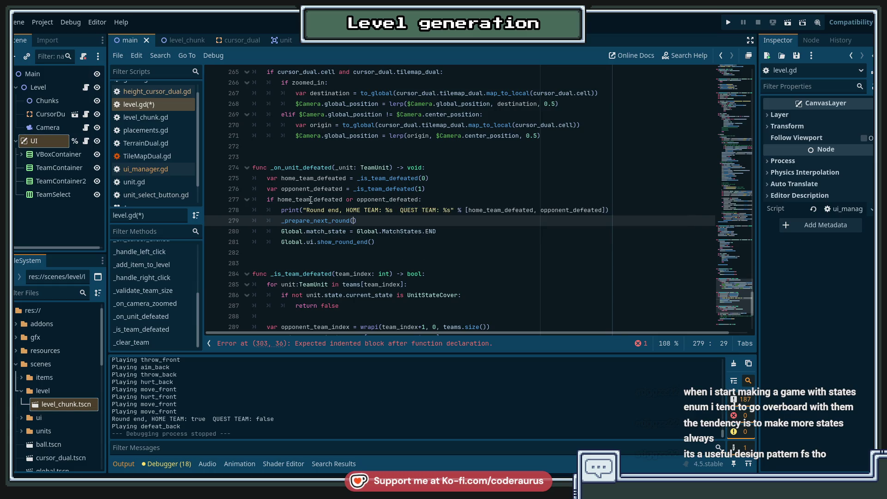
Pass home_team_defeated and opponent_defeated as arguments to the _prepare_next_round call.
mouse_move(369, 201)
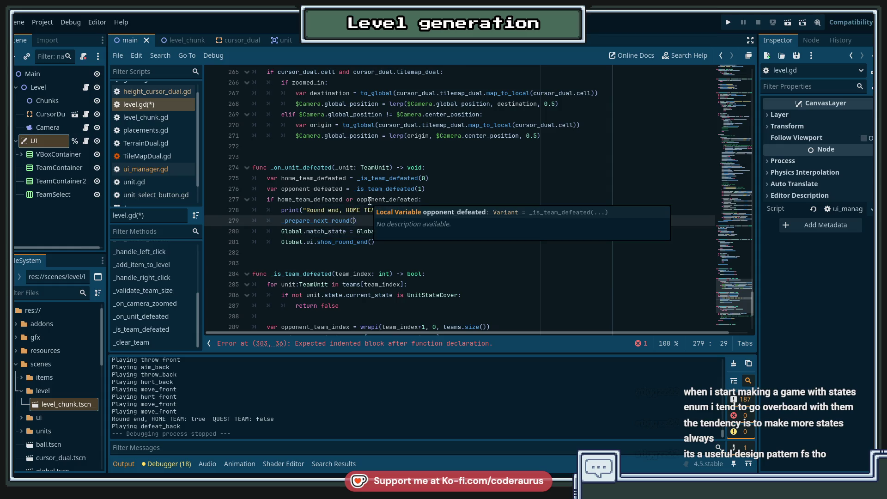
mouse_move(325, 199)
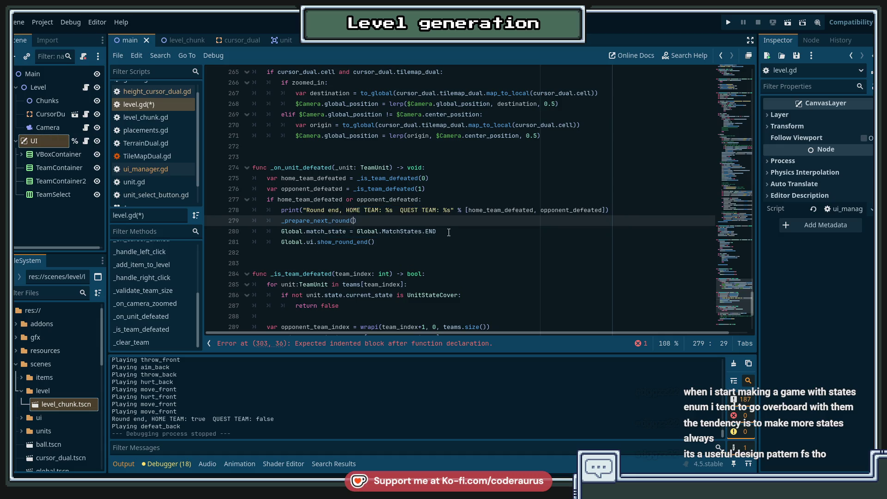
type("home_team_defeated, ")
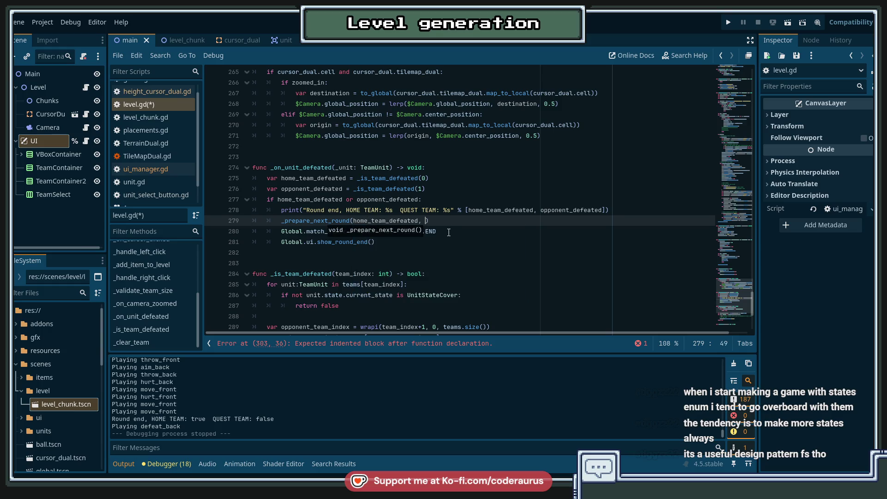
type("oppoe")
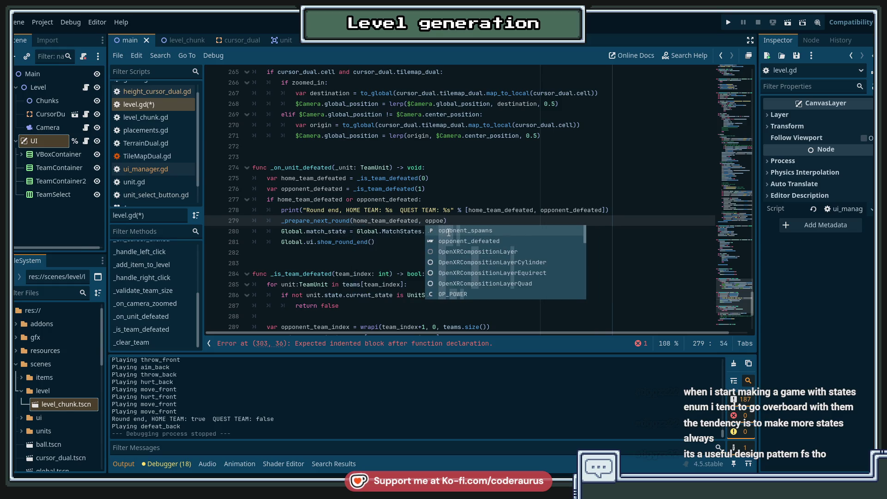
key("Return")
Move to the empty _prepare_next_round declaration and check the surrounding code.
scroll(449, 232, "down", 5)
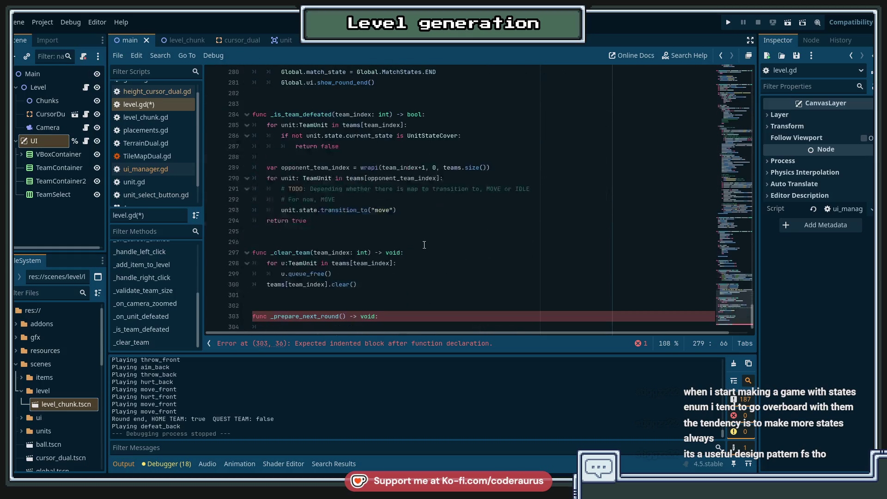
left_click(342, 315)
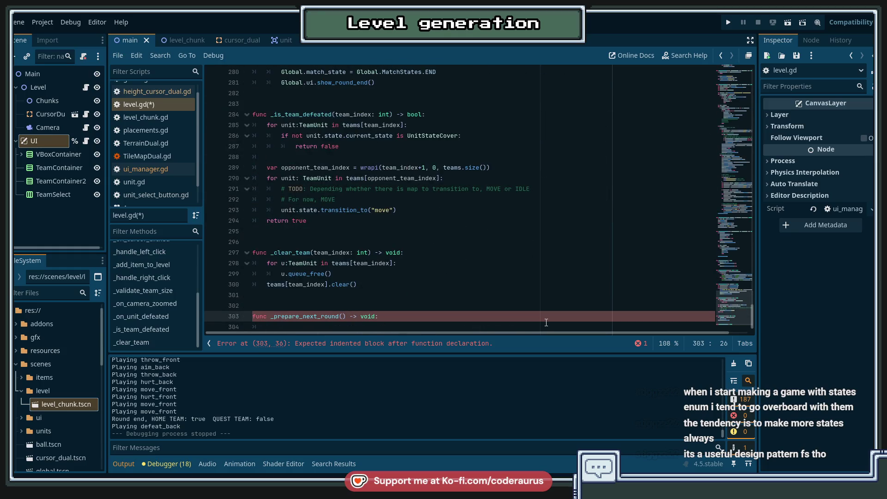
scroll(441, 236, "up", 3)
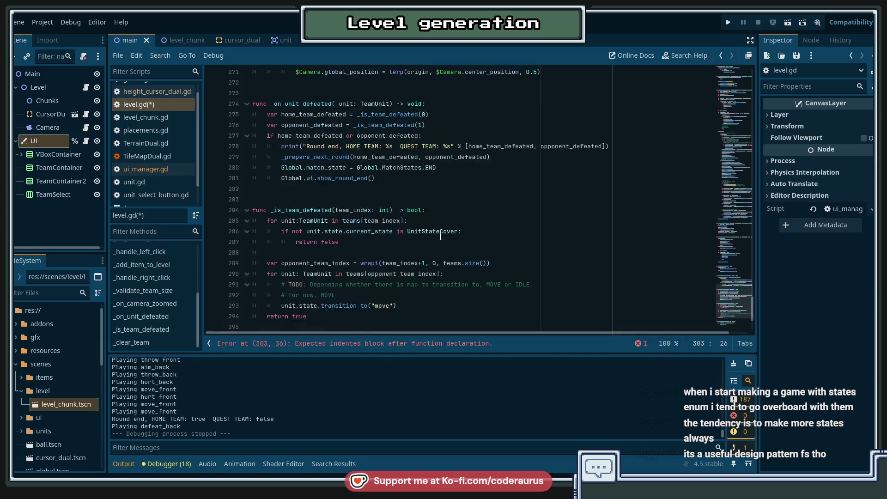
scroll(489, 260, "down", 3)
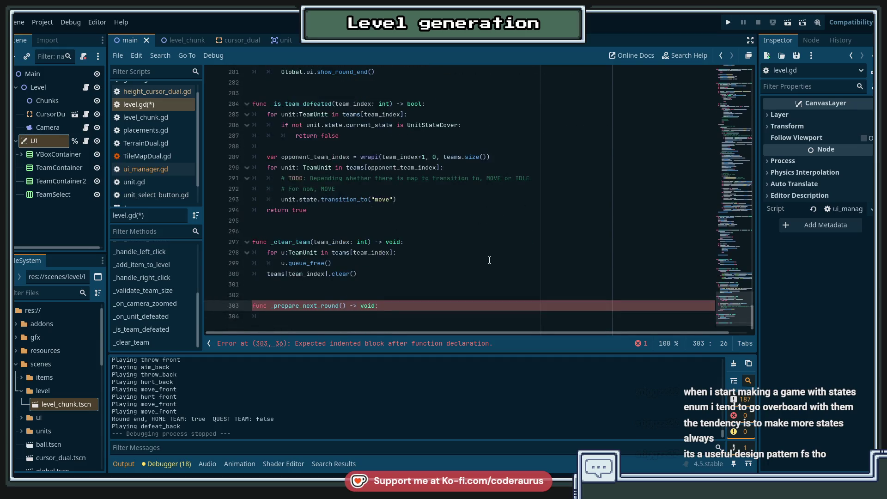
scroll(489, 261, "up", 3)
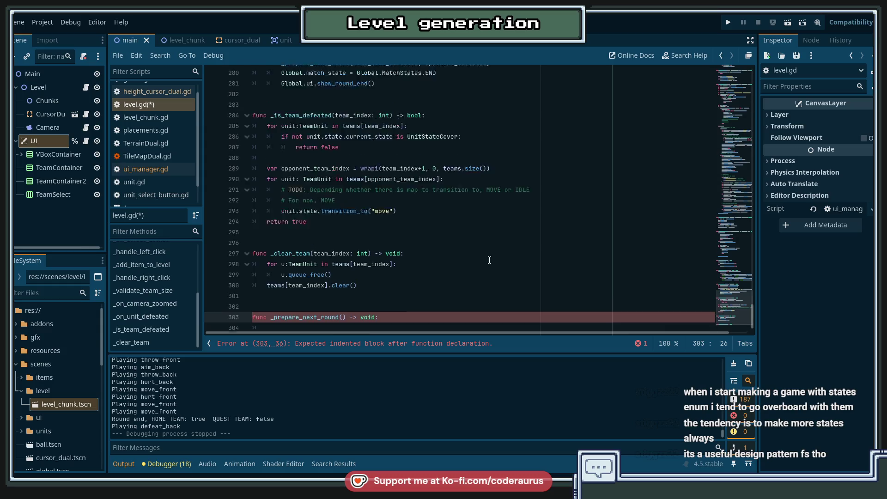
scroll(489, 254, "down", 3)
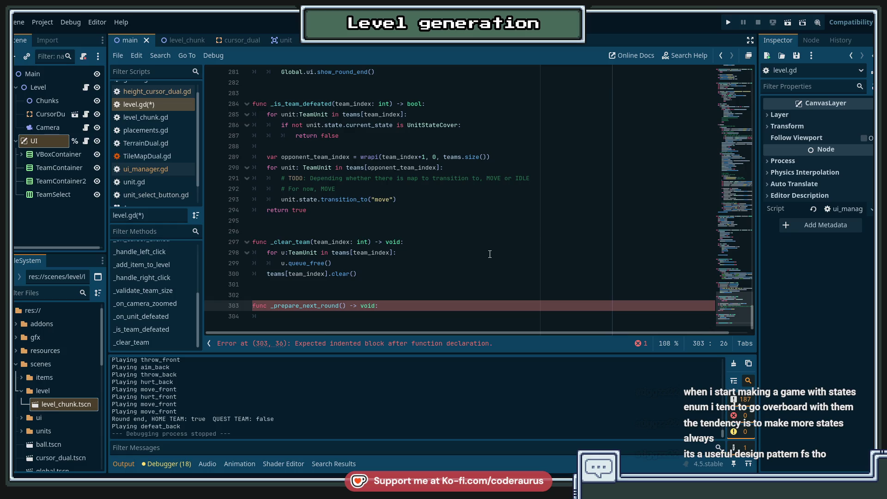
Give _prepare_next_round two bool parameters, move_back and move_forward.
type("move_back")
type(", move")
type("_forward: ")
type("bool")
key("ctrl+Left")
key("ctrl+Left")
key("ctrl+Left")
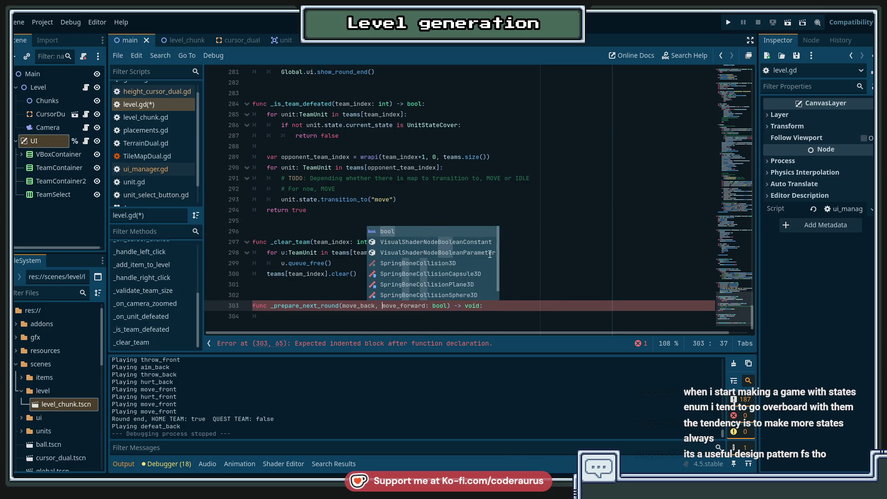
type(": bool")
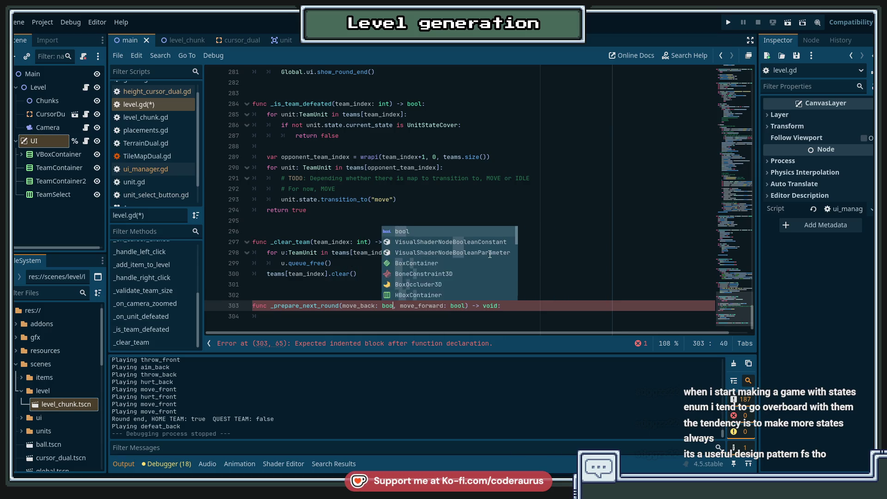
key("ctrl+Left")
key("ctrl+Left")
key("ctrl+Left")
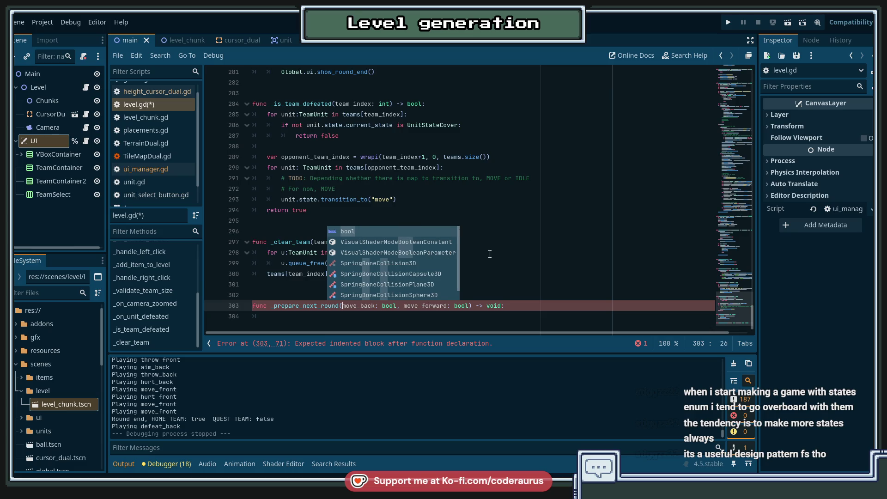
key("Escape")
key("Right")
key("Right")
key("Right")
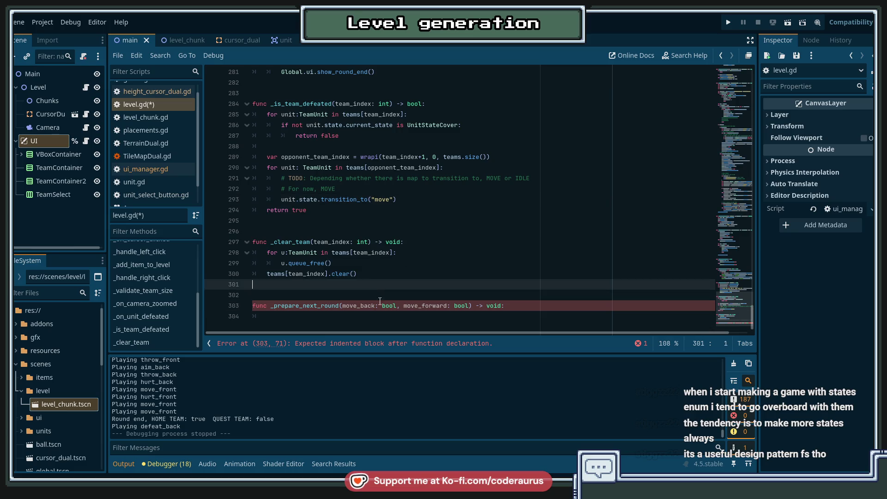
left_click(501, 317)
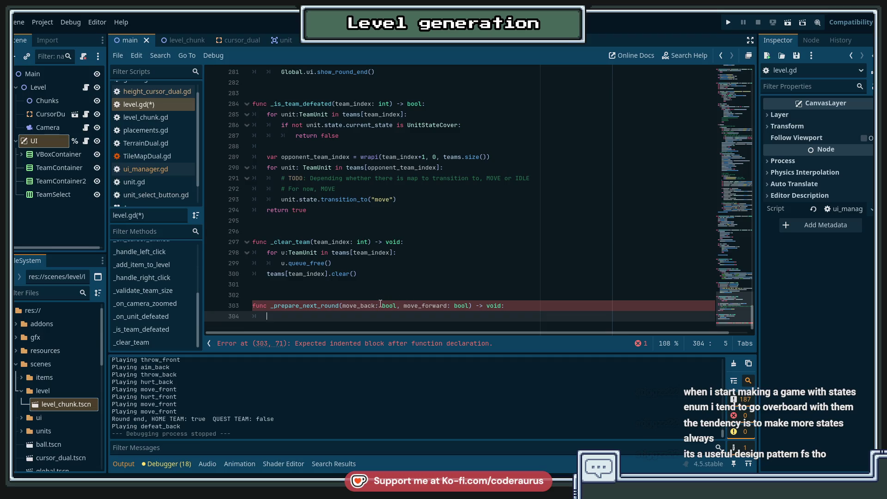
Rename the parameters to move_to_previous_chunk and move_to_next_chunk and save level.gd.
double_click(359, 305)
type("move_to")
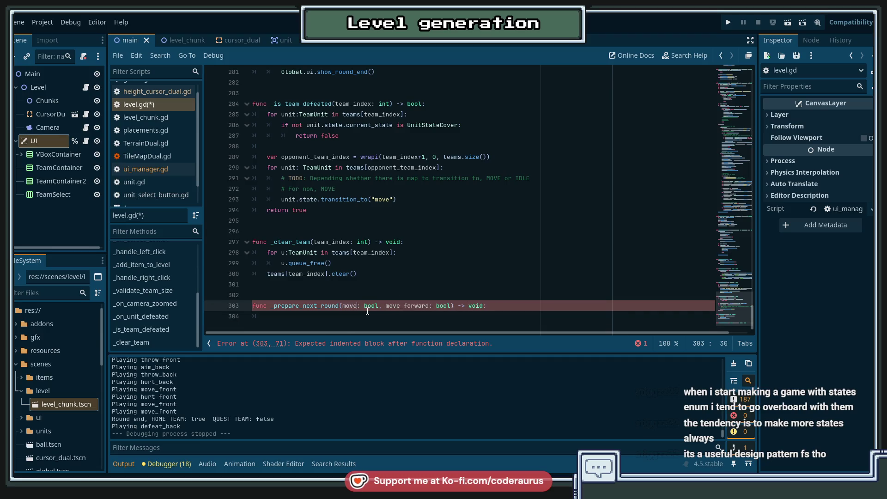
type("_previous")
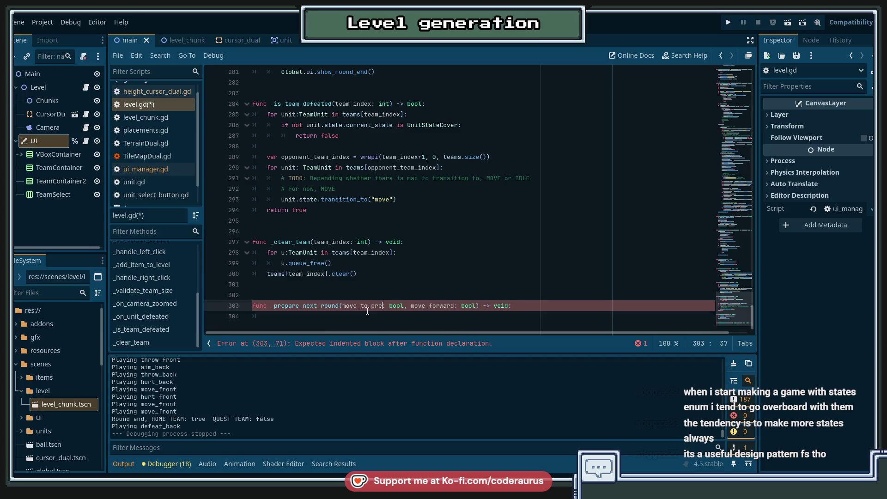
type("_chunk")
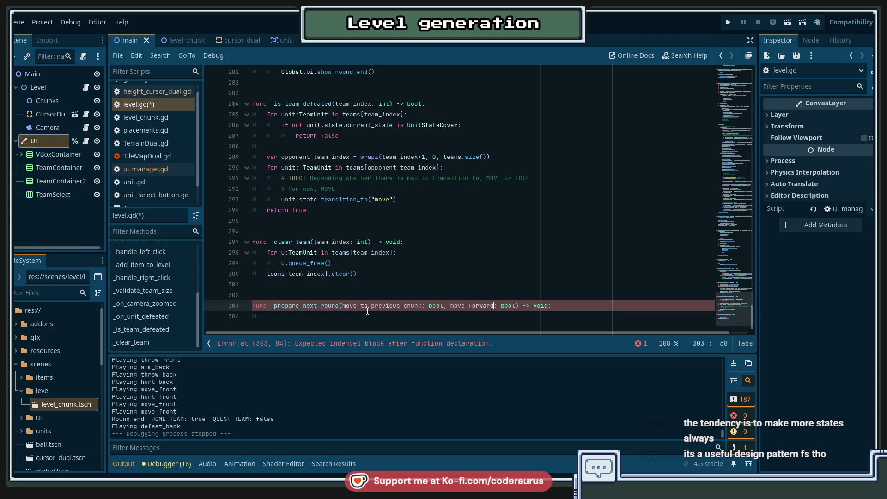
key("ctrl+Right")
key("ctrl+Right")
key("ctrl+shift+Right")
type("move_to_previous_chunk")
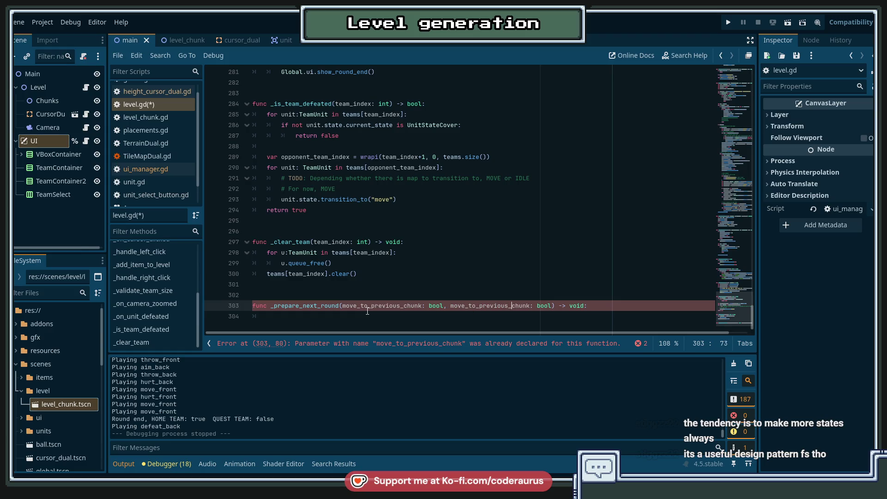
key("BackSpace")
key("BackSpace")
key("BackSpace")
type("ne")
type("xt")
key("ctrl+s")
left_click(364, 252)
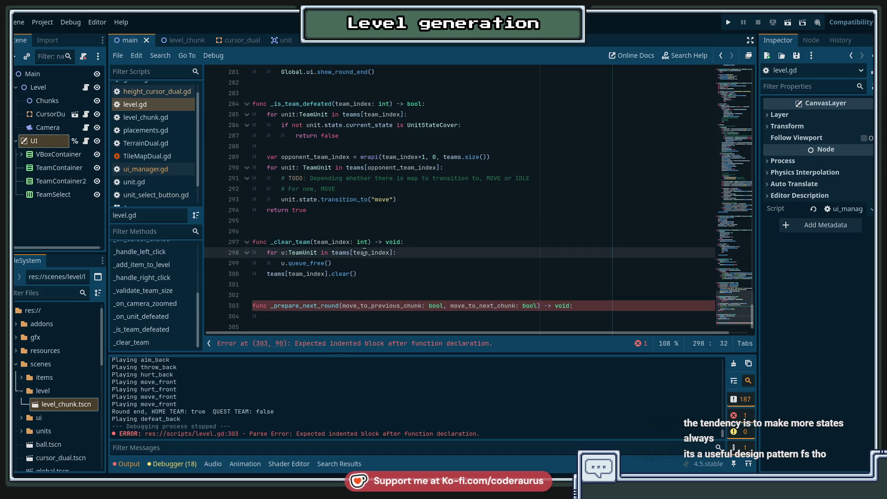
scroll(340, 214, "up", 3)
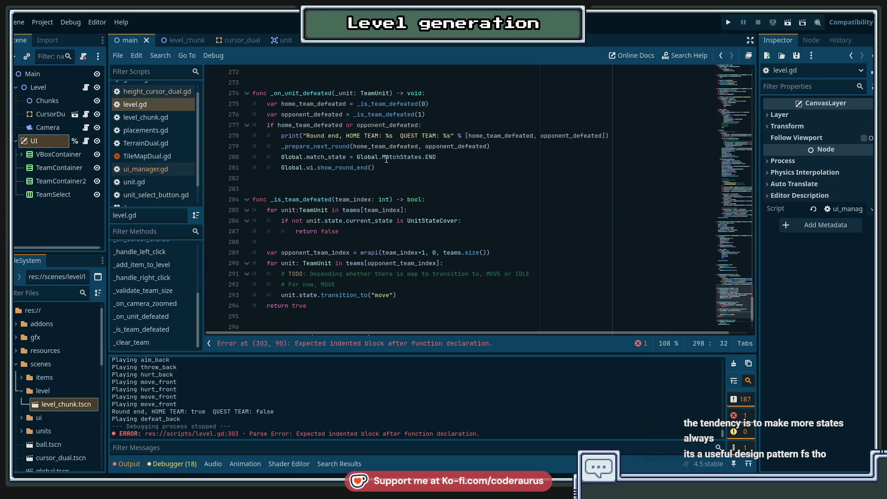
Go to the MatchStates enum (LOAD, START, GO, END) in global.gd and select its name.
left_click(415, 159, "ctrl")
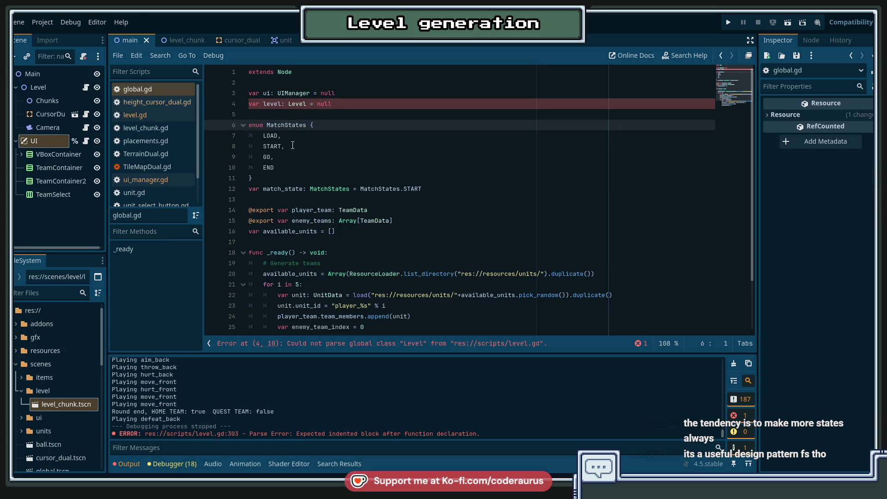
mouse_move(263, 146)
left_mouse_down()
mouse_move(287, 147)
mouse_move(285, 169)
left_mouse_up()
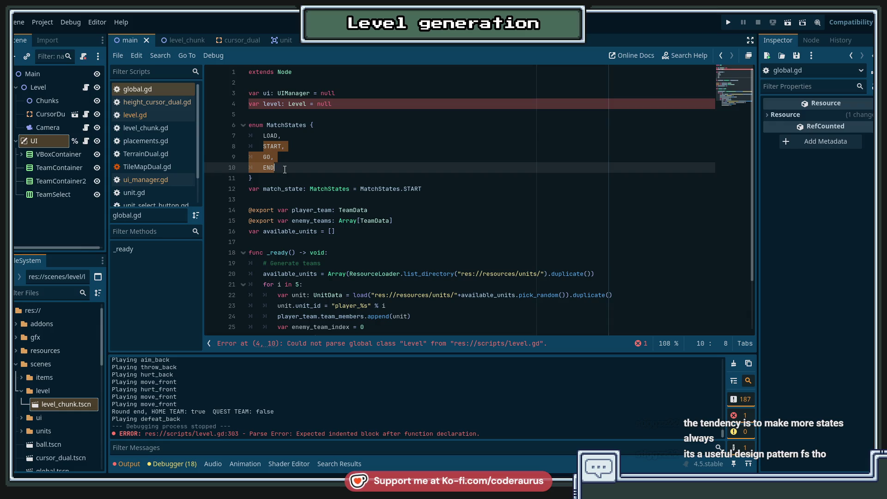
left_click(284, 170)
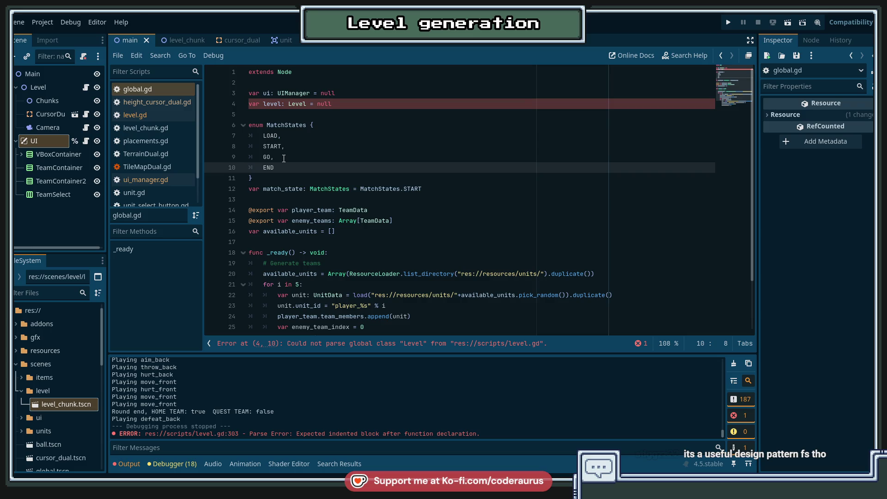
double_click(380, 189)
Search the project for MatchStates and inspect the END use (line 280) and GO check (line 114).
key("ctrl+shift+f")
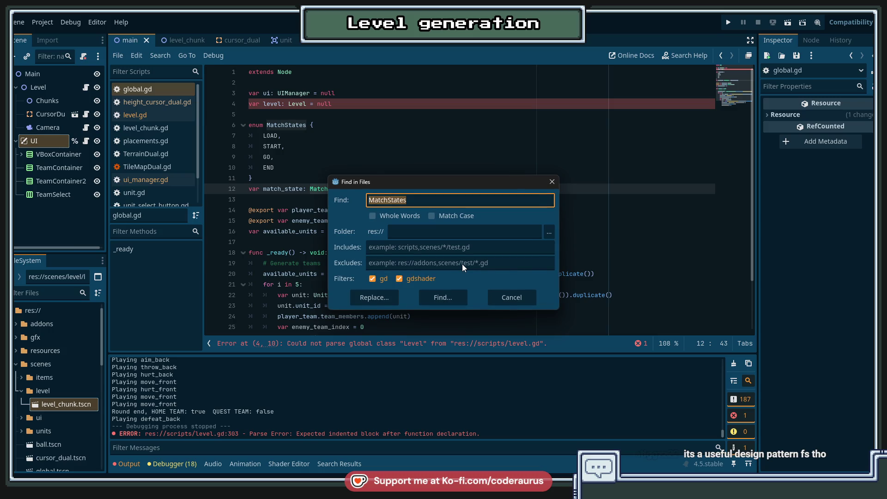
key("Return")
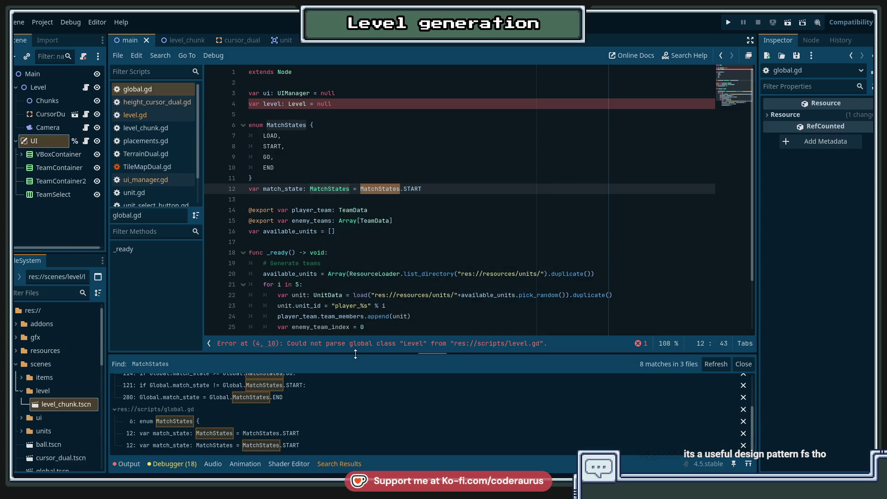
left_click_drag(354, 354, 354, 245)
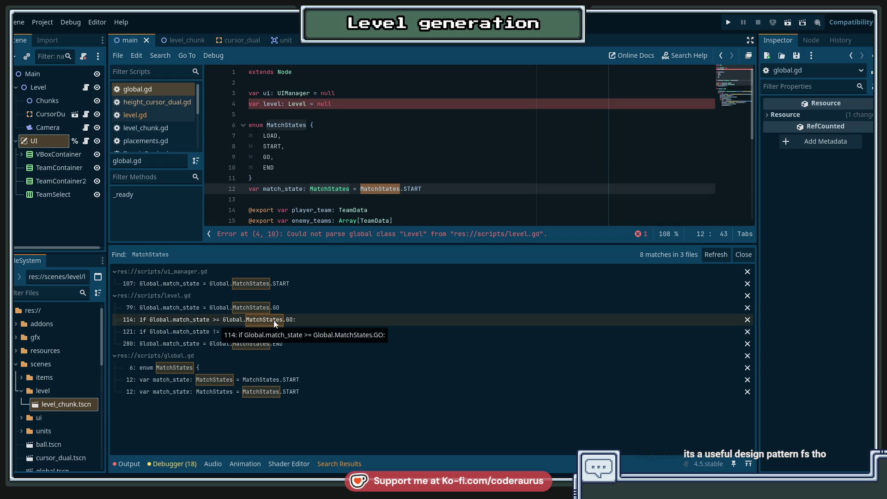
left_click(213, 344)
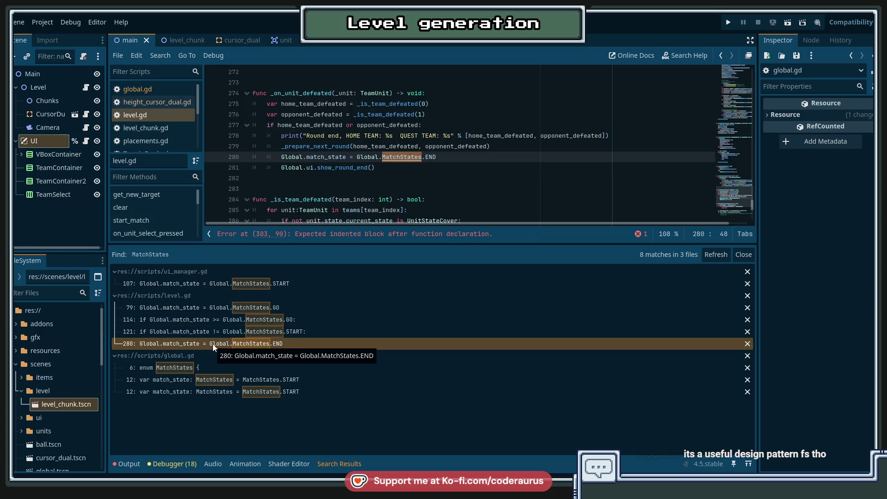
left_click(218, 320)
scroll(368, 138, "up", 3)
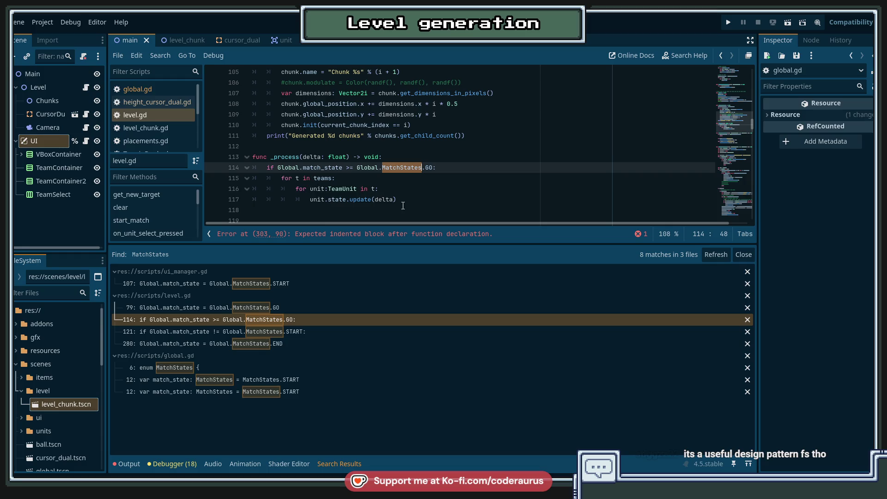
mouse_move(337, 200)
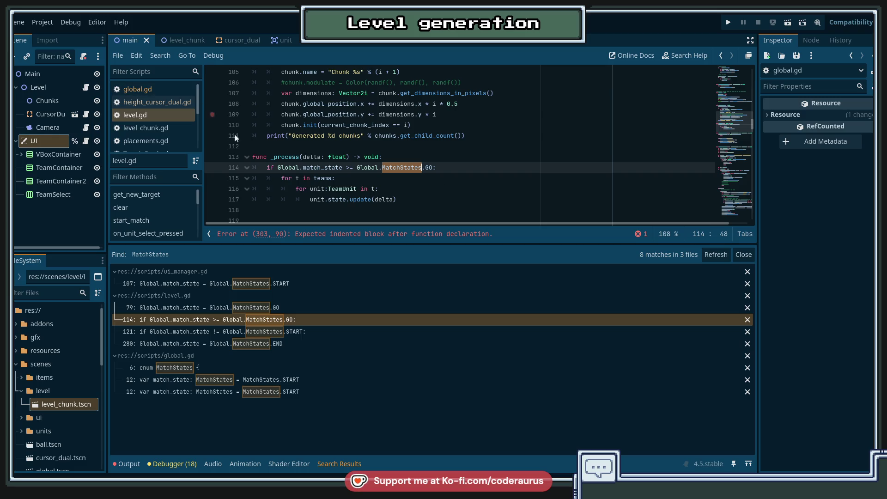
Return to global.gd with the caret after END in the MatchStates enum.
left_click(141, 89)
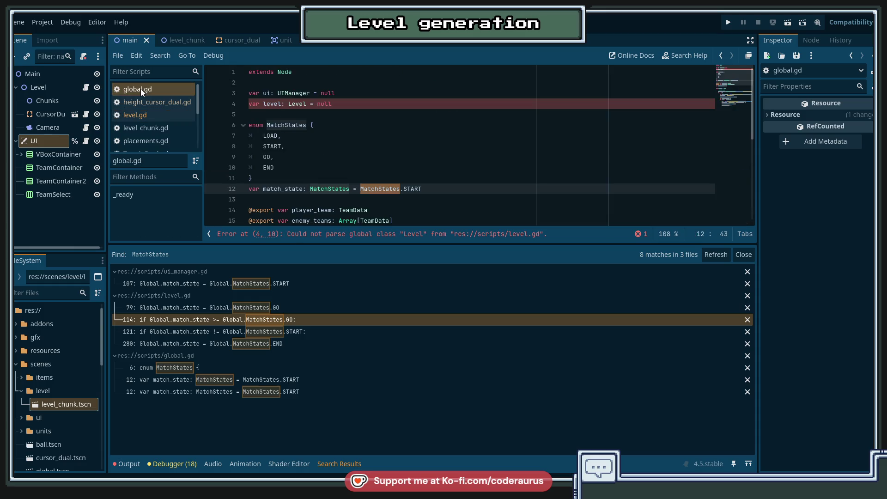
left_click(277, 128)
left_click(335, 169)
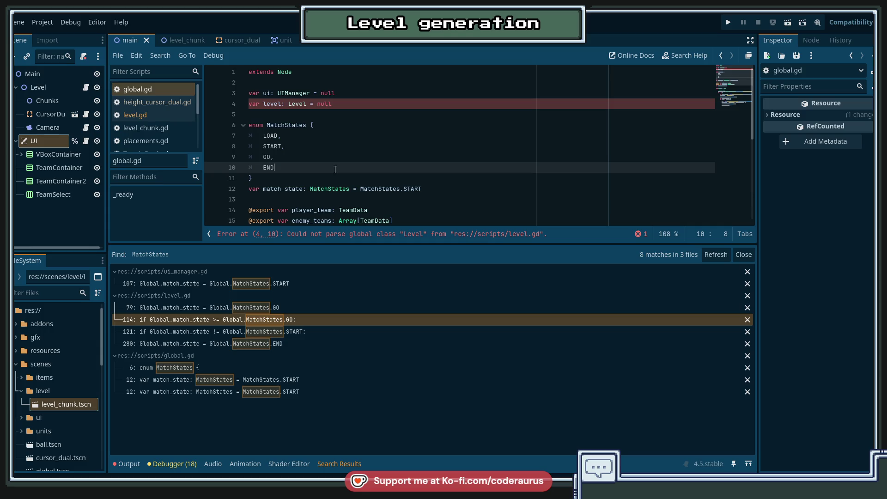
Add ROUND_END after GO in the MatchStates enum of global.gd and save it.
key("Up")
key("Return")
type("RO")
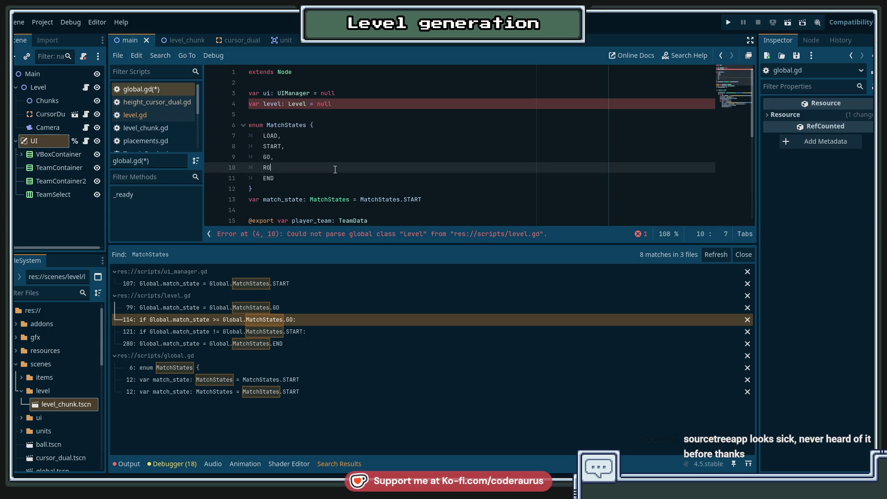
type("UND_END,")
key("ctrl+s")
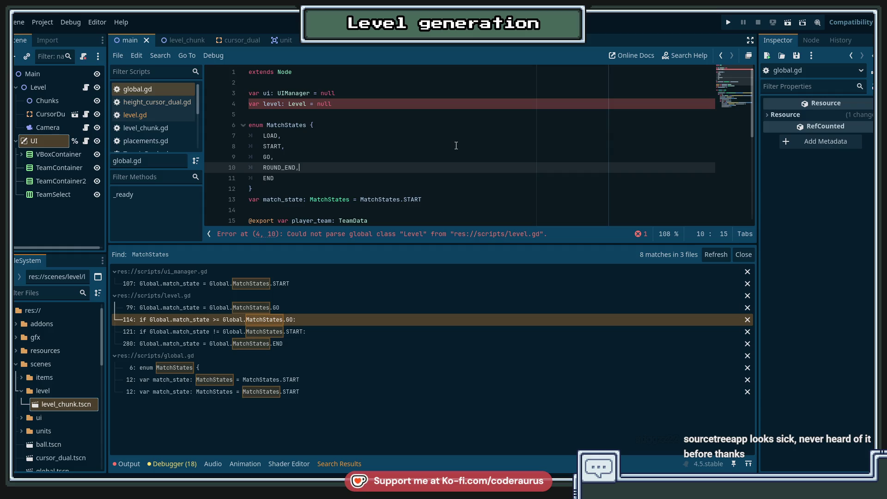
Scroll through global.gd, then switch to level.gd for editing.
key("Down")
scroll(417, 169, "down", 4)
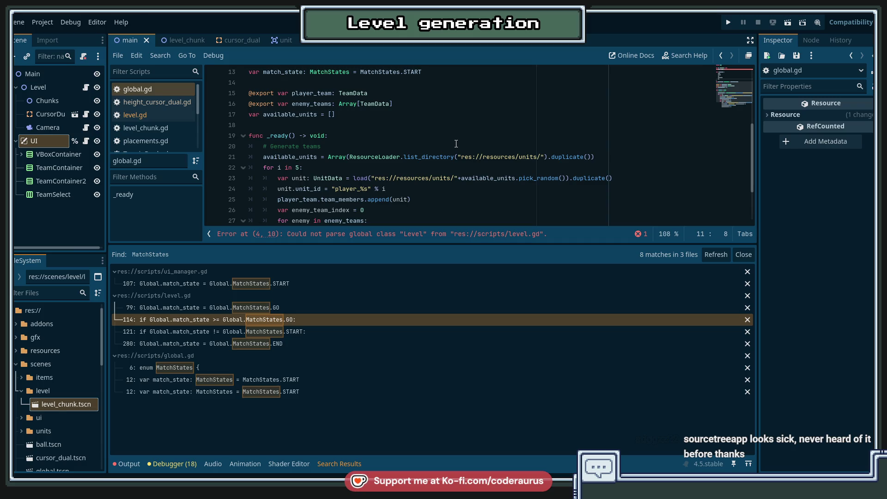
scroll(466, 143, "down", 1)
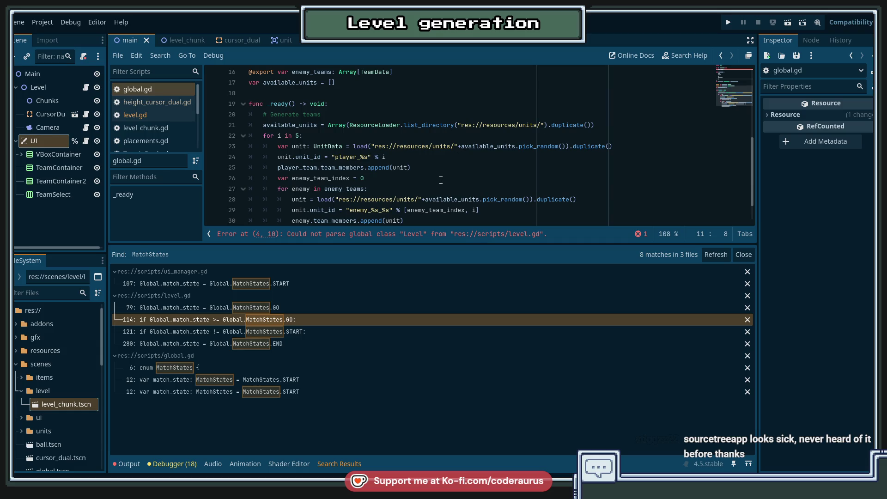
scroll(441, 180, "up", 1)
mouse_move(441, 180)
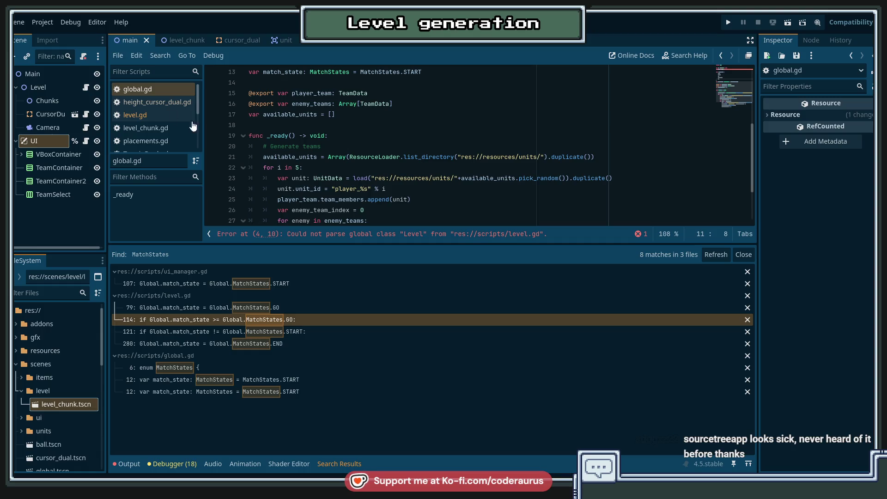
left_click(137, 115)
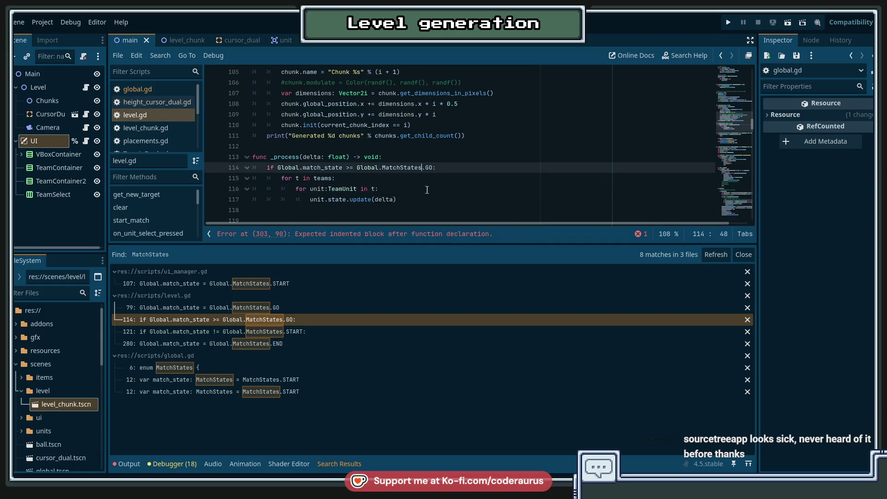
Enlarge the code editor and jump to the team-defeated check in level.gd.
scroll(430, 177, "down", 4)
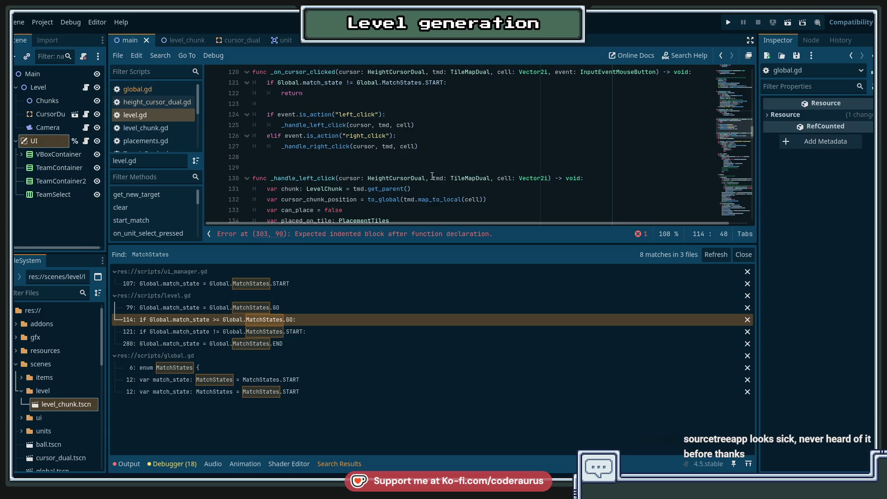
scroll(434, 176, "up", 3)
scroll(434, 176, "up", 4)
scroll(162, 223, "down", 3)
scroll(162, 223, "down", 3)
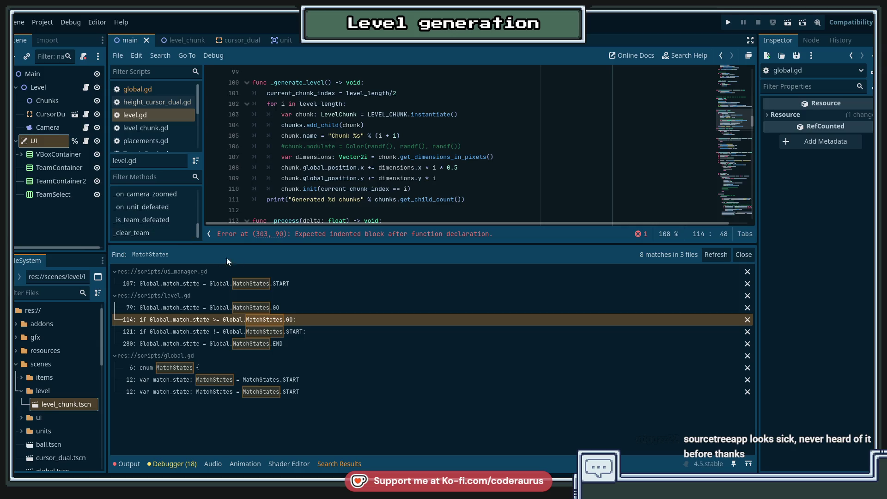
left_click_drag(246, 245, 247, 359)
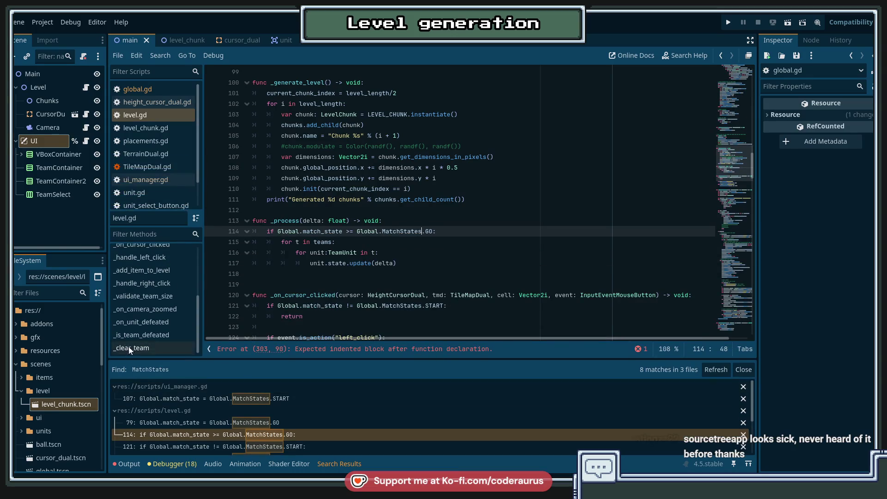
left_click(143, 334)
Change MatchStates.END to ROUND_END on line 280.
left_click(469, 179)
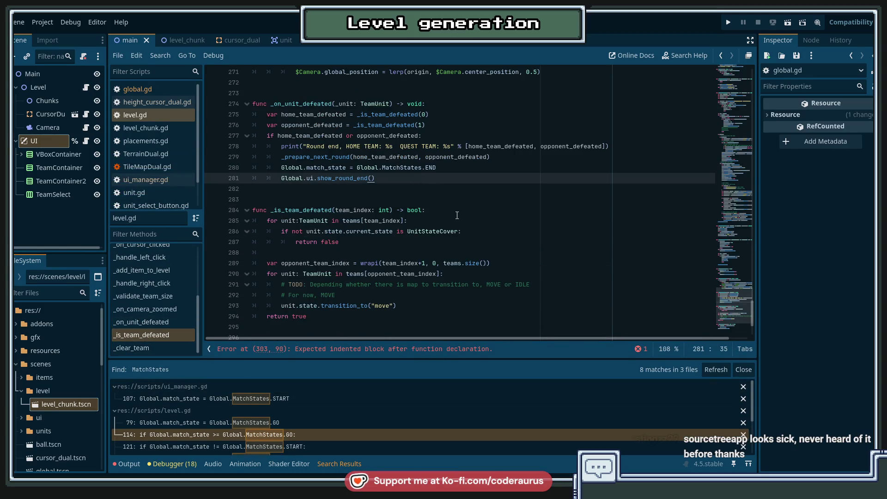
left_click(459, 173)
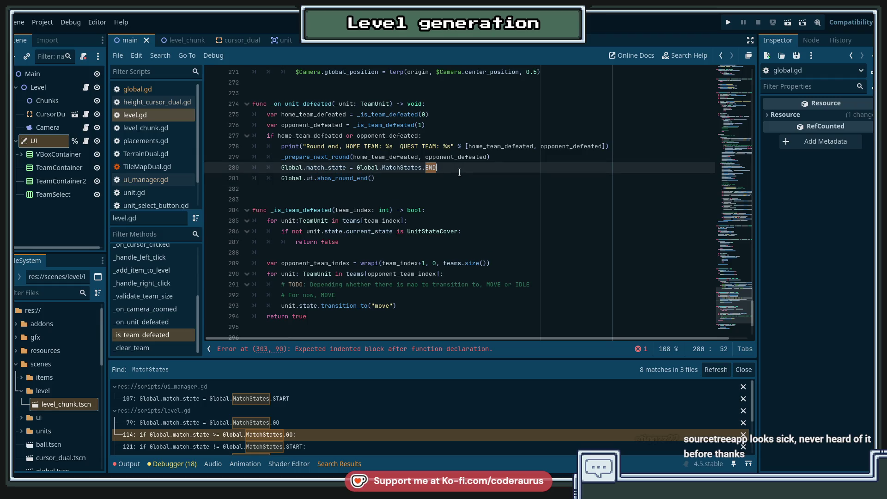
key("BackSpace")
key("BackSpace")
key("BackSpace")
type("ROUND_END")
Reorder so match_state and show_round_end come before _prepare_next_round, and save level.gd.
key("Up")
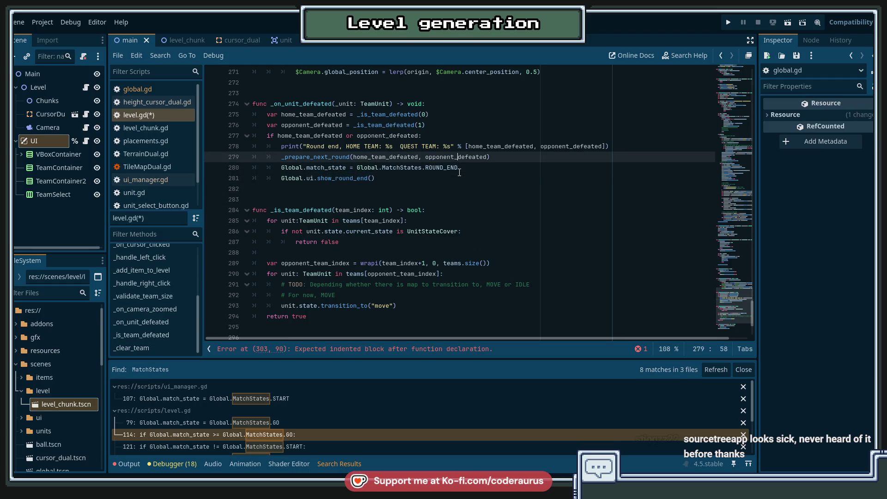
key("alt+Down")
key("Down")
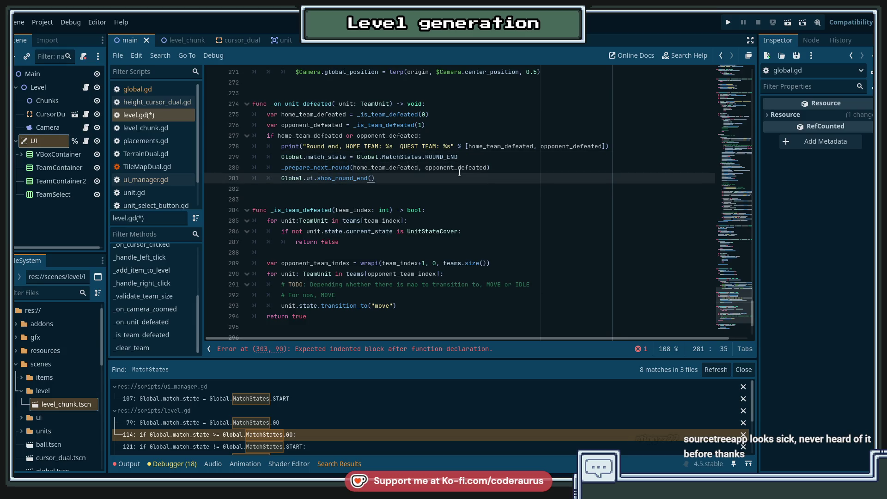
key("alt+Up")
key("ctrl+s")
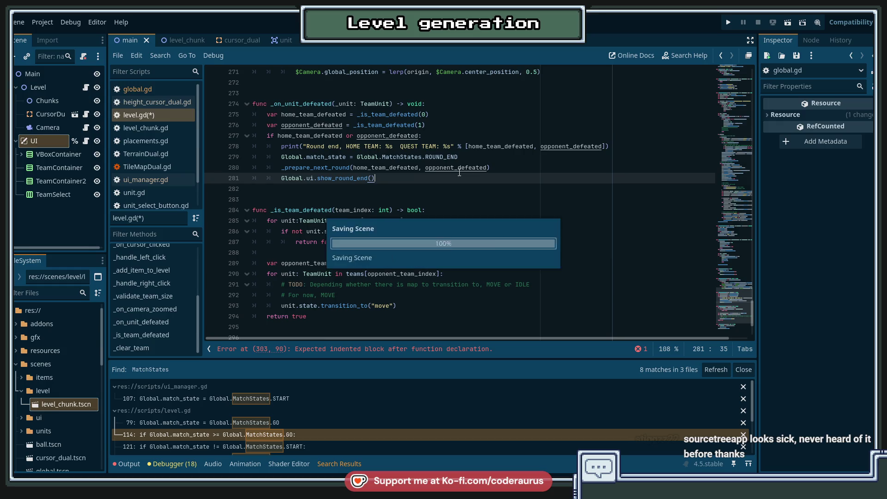
key("Up")
key("Up")
key("Down")
key("Down")
key("Down")
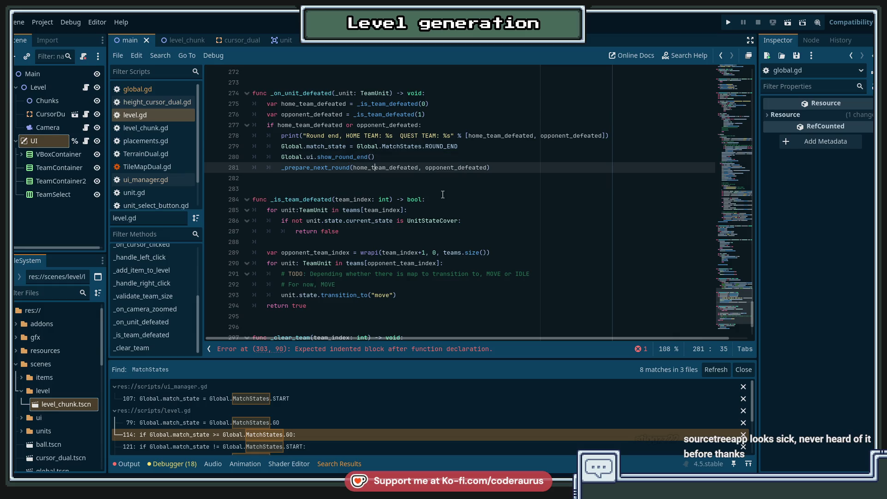
double_click(323, 168)
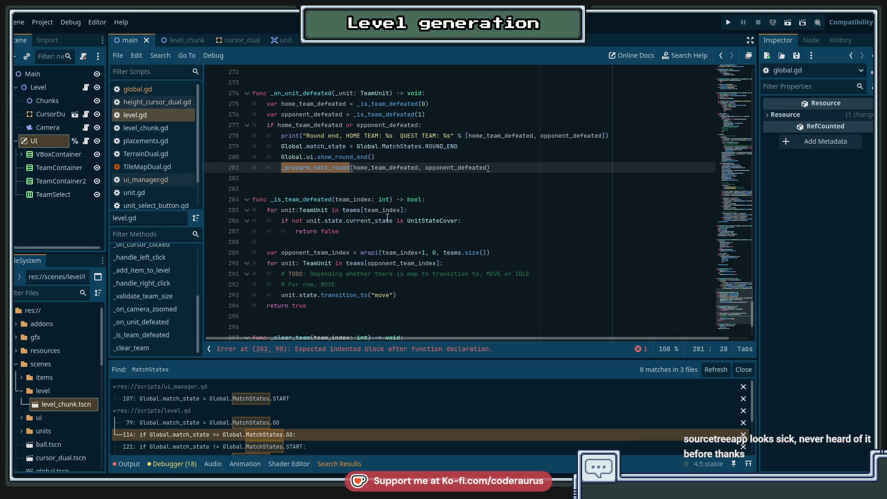
scroll(387, 221, "down", 3)
Go to the _prepare_next_round definition and write a 'remove units' comment.
left_click(340, 319)
type("#")
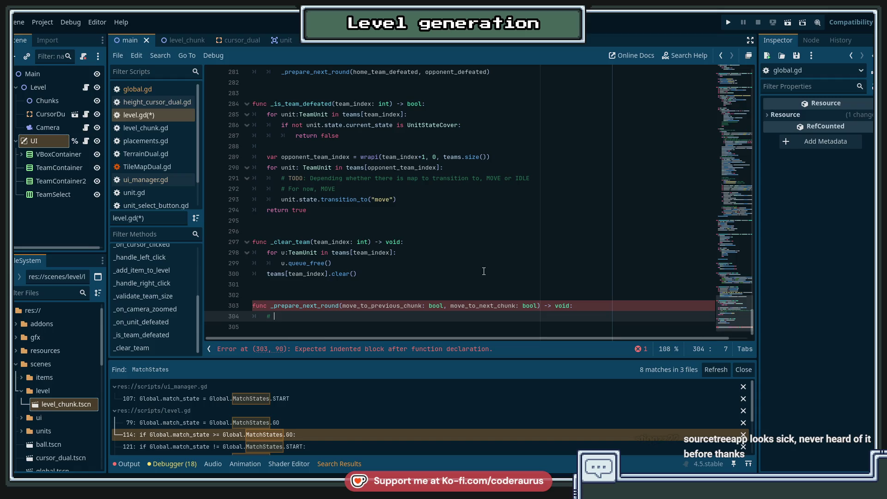
type("hide units")
key("Return")
type("#")
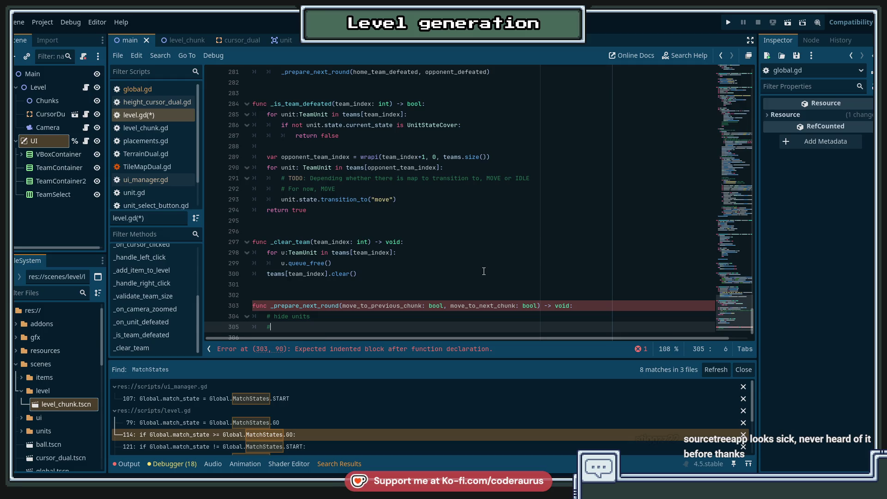
key("Up")
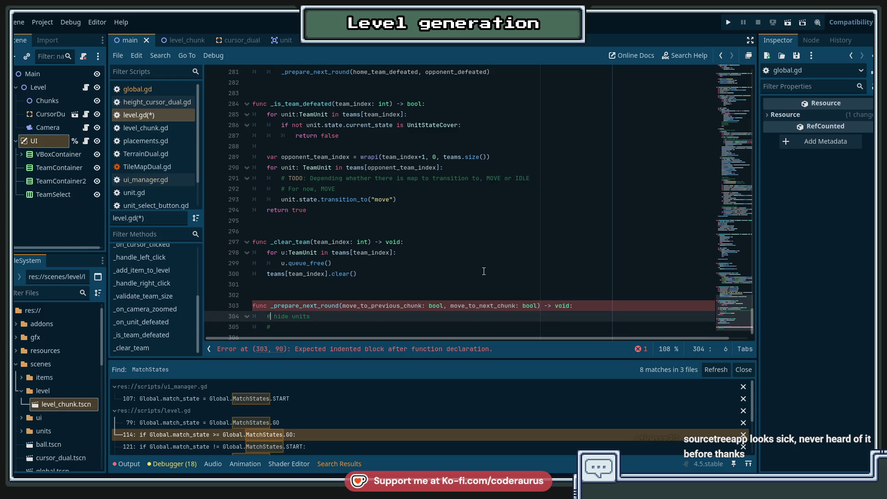
key("ctrl+Delete")
type("remove")
key("Down")
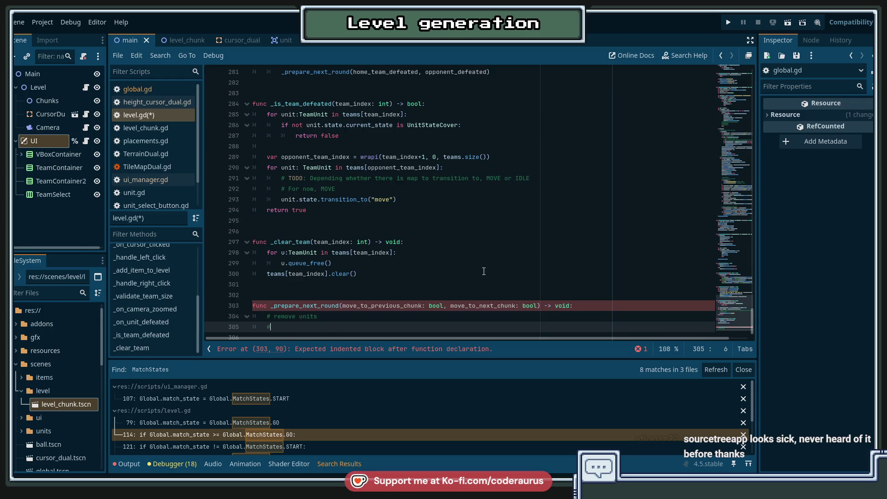
scroll(484, 271, "down", 1)
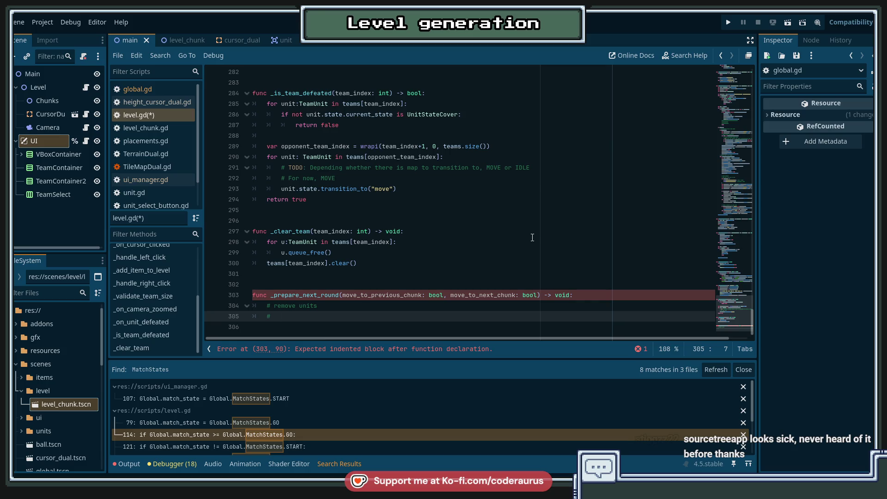
Add comments 'change current chunk', 'move camera', 'enable controls', and 'disable controls' at the top.
type("change ")
type("current ")
type("chunk")
key("Return")
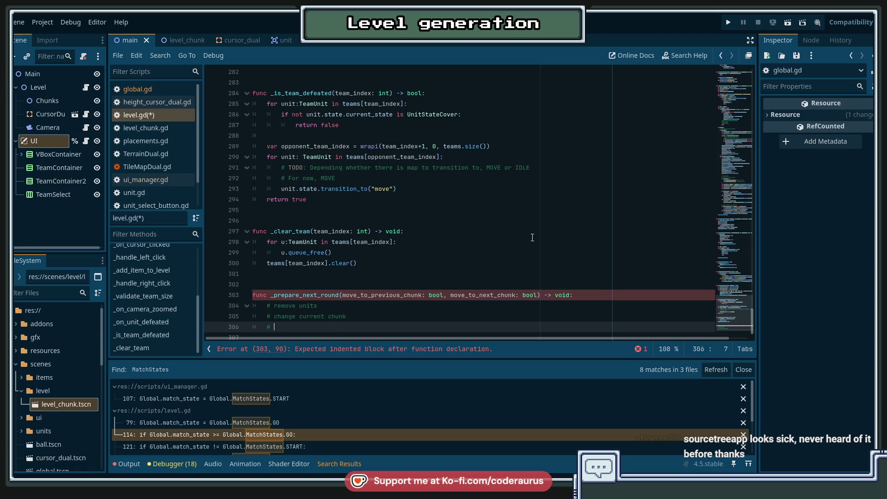
type("move camera")
key("Return")
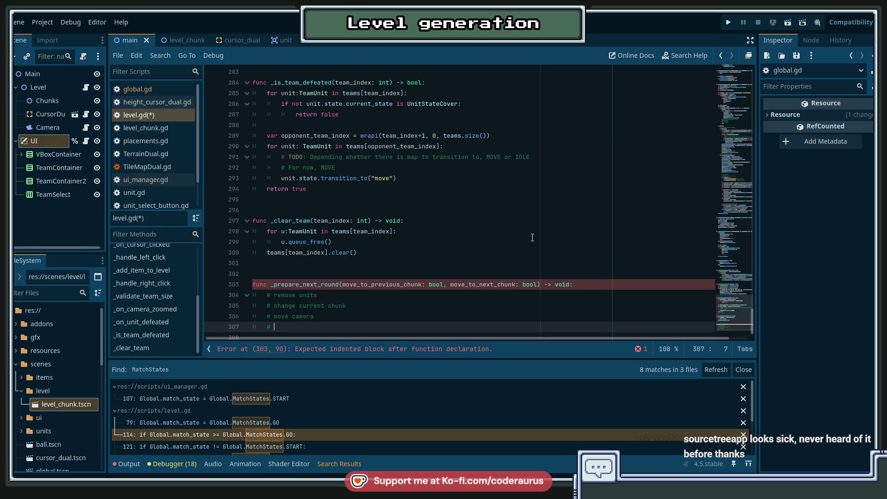
type("enable ")
type("contr")
type("rols")
key("Up")
key("Up")
key("Up")
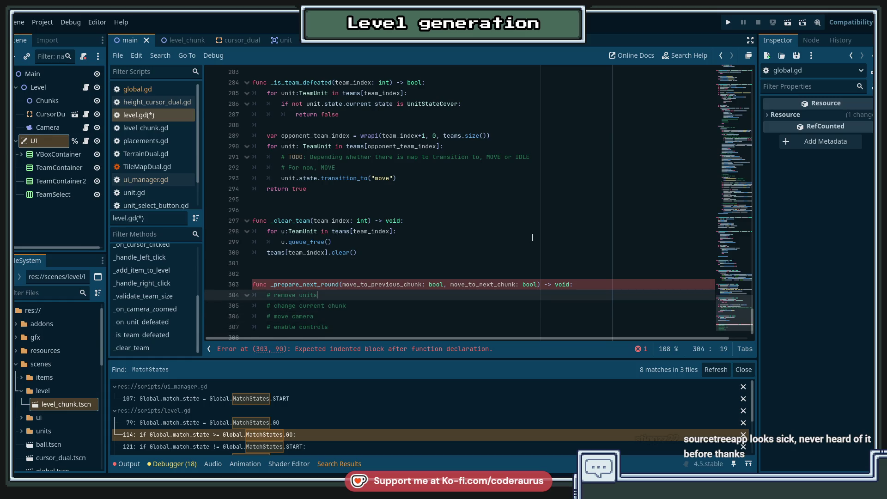
key("ctrl+shift+Return")
type("# ")
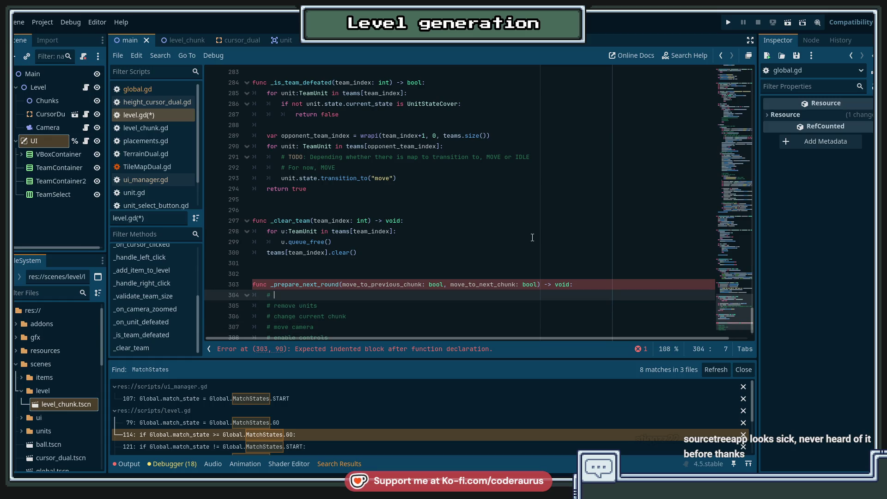
type("disable ")
type("contro")
End the function body with an indented pass and save level.gd.
key("Down")
key("Down")
key("Down")
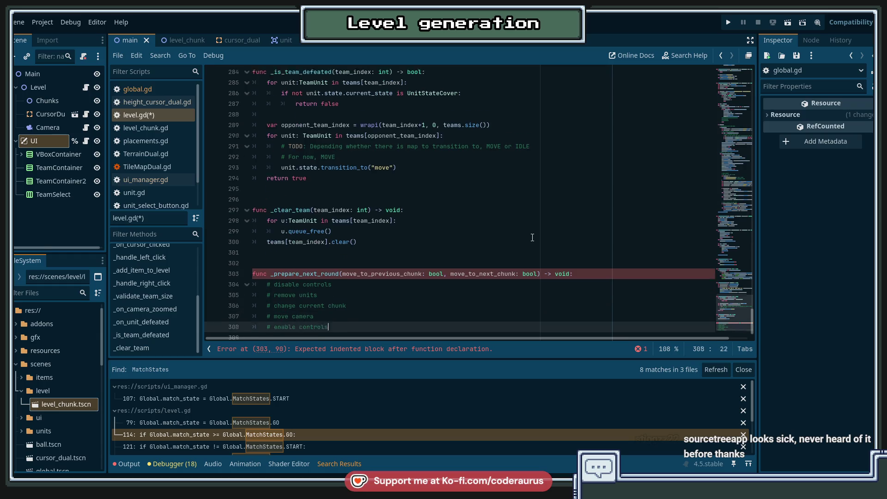
key("ctrl+s")
key("Up")
key("Up")
key("Up")
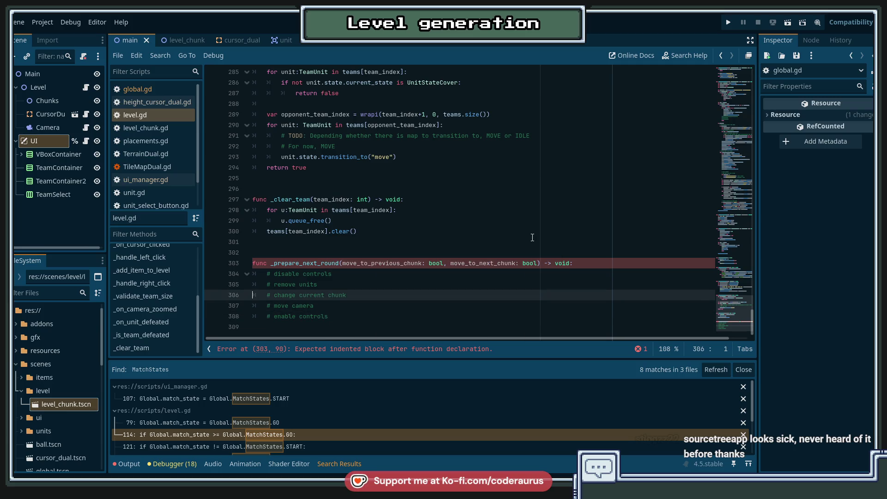
key("Down")
key("Down")
key("Down")
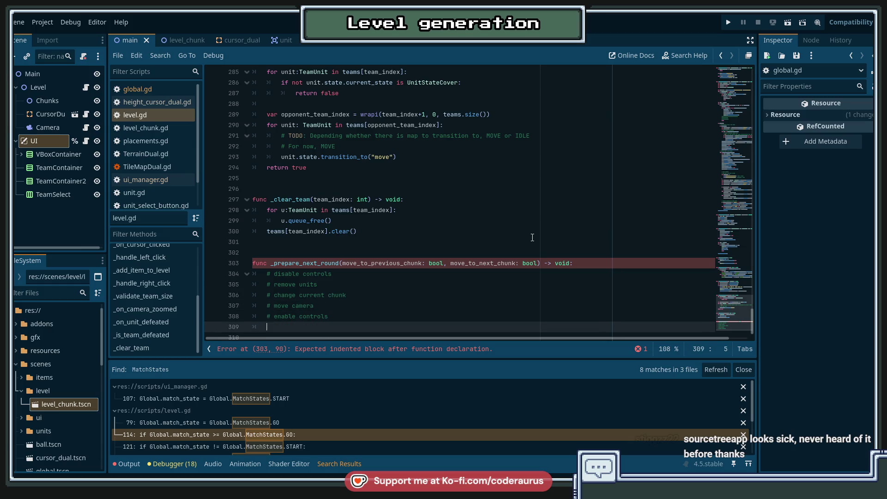
key("Tab")
type("pass")
key("Up")
key("ctrl+s")
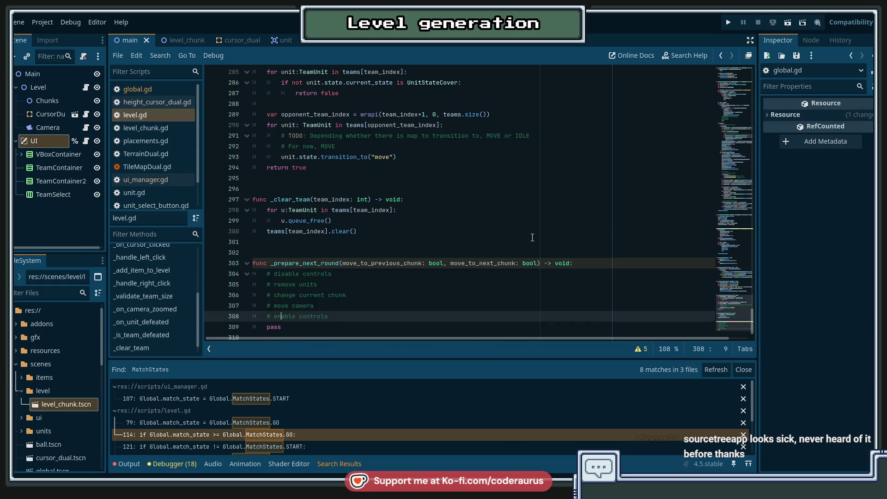
scroll(533, 237, "down", 1)
left_click(358, 318)
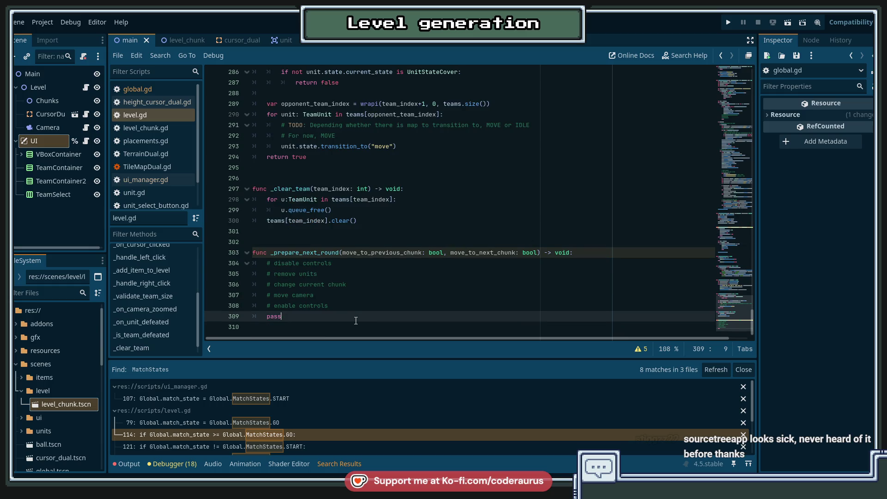
Review _on_unit_defeated and _prepare_next_round, then switch to ui_manager.gd.
left_click(357, 307)
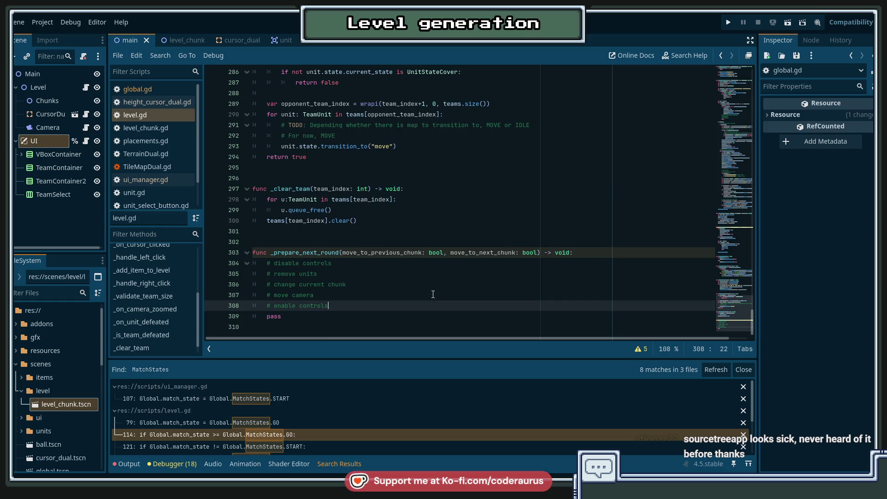
scroll(432, 288, "up", 4)
scroll(432, 289, "up", 3)
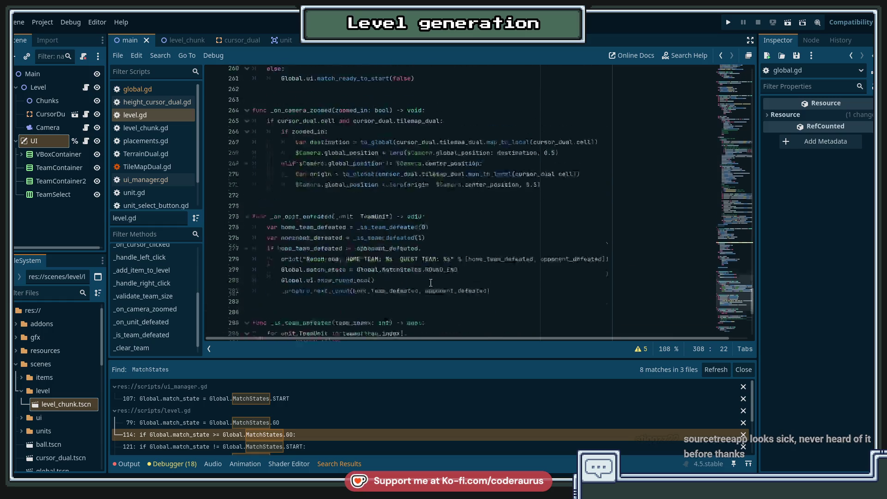
scroll(428, 262, "down", 1)
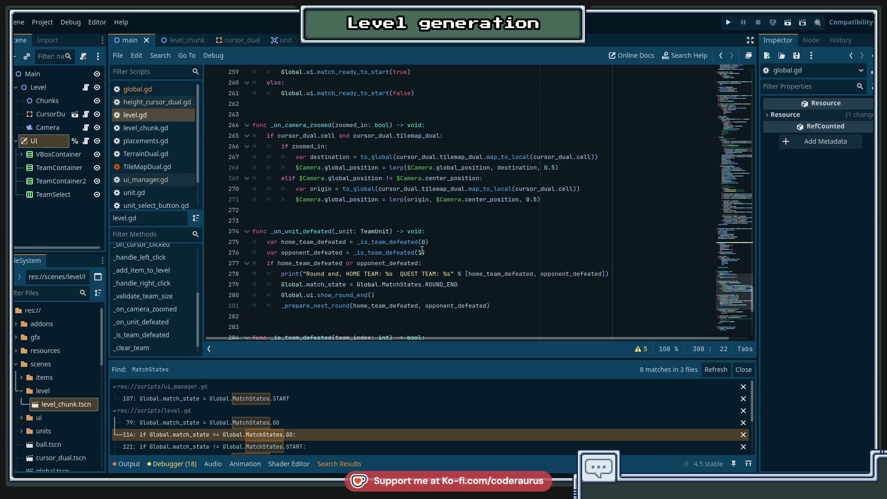
scroll(422, 251, "down", 9)
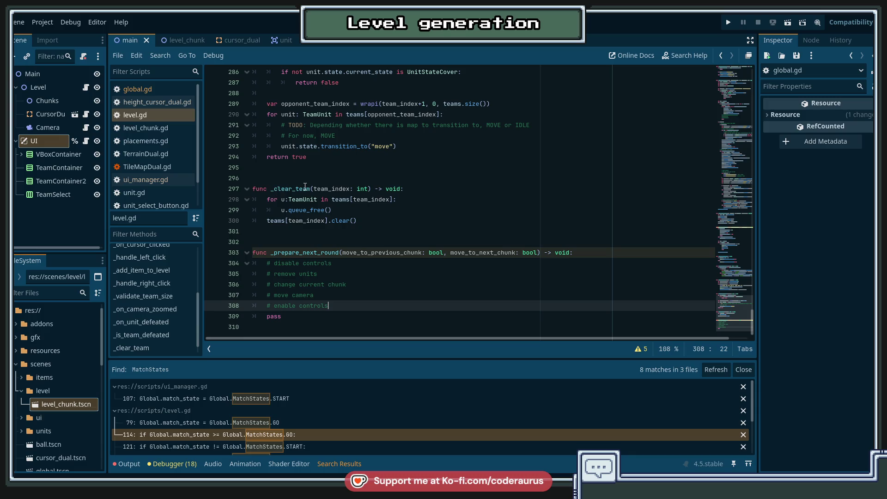
left_click(146, 180)
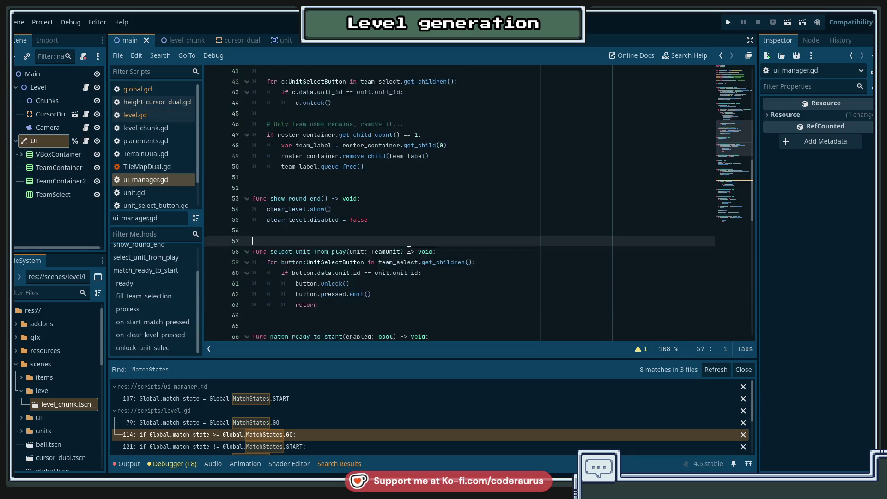
Browse ui_manager.gd around select_unit_from_play.
scroll(153, 338, "up", 3)
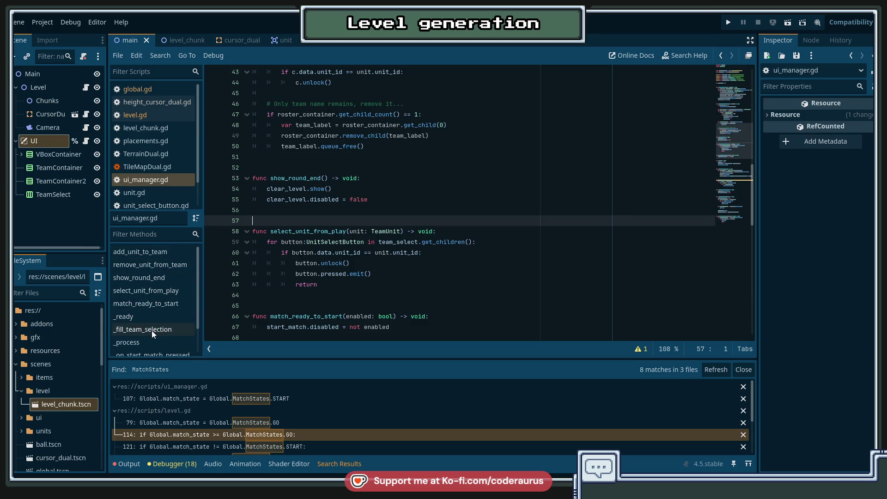
scroll(157, 323, "down", 2)
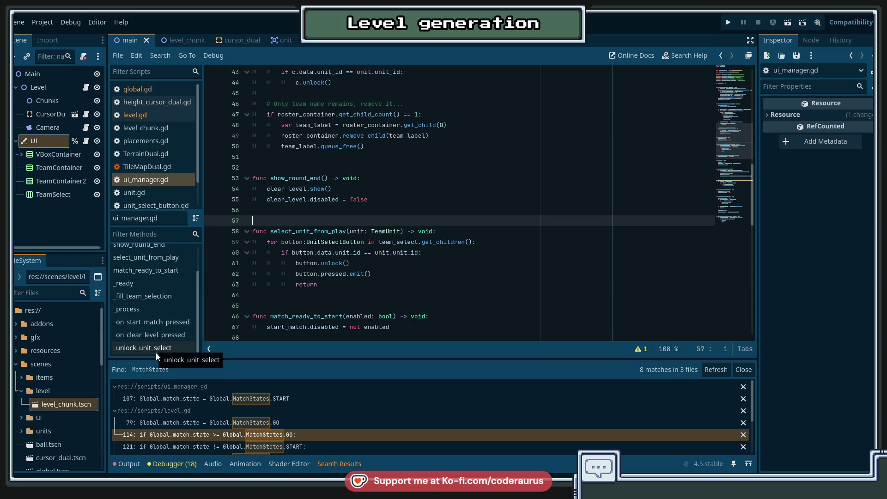
left_click(340, 305)
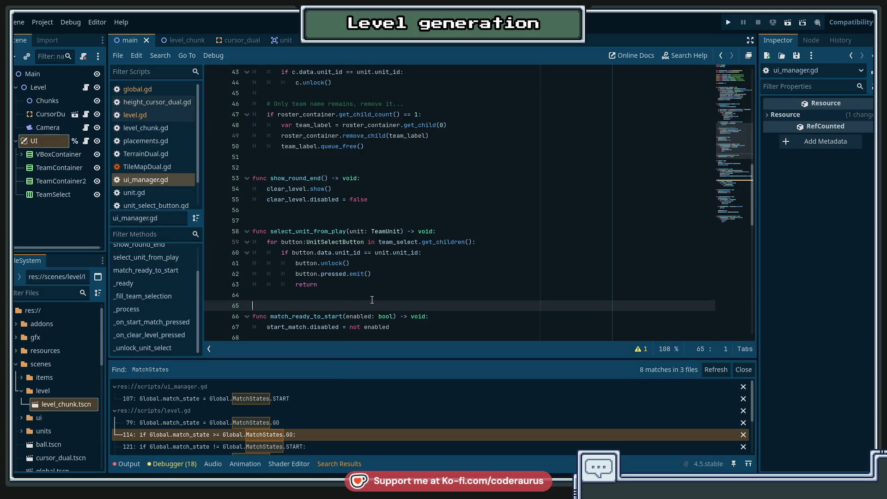
scroll(372, 300, "up", 8)
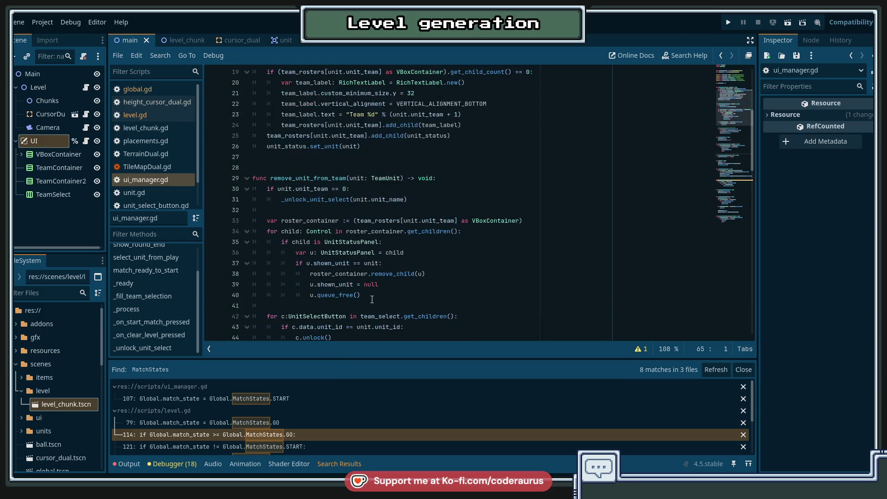
scroll(371, 298, "up", 3)
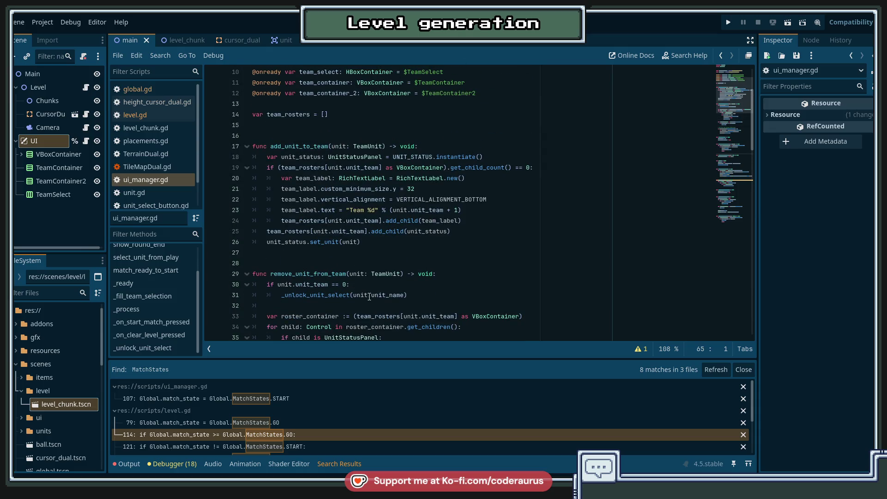
scroll(369, 296, "down", 12)
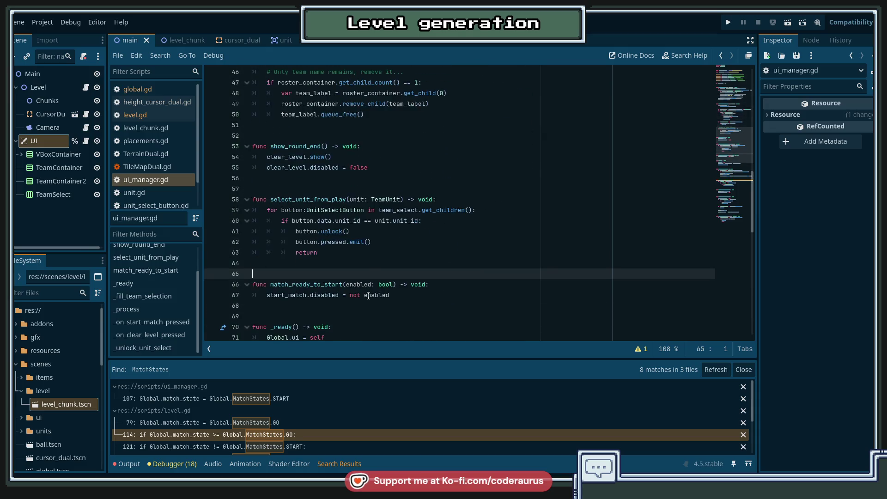
scroll(451, 286, "down", 3)
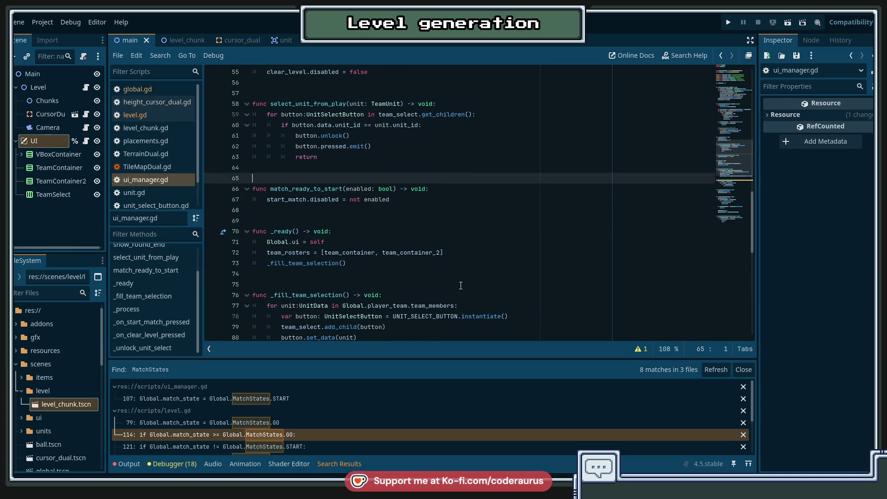
Inspect start_match, _fill_team_selection, and the _on_clear_level_pressed function.
double_click(279, 200)
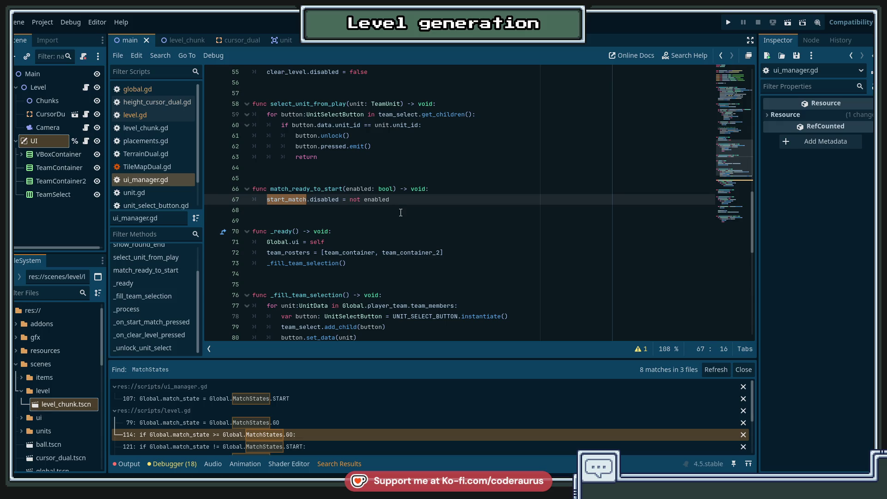
scroll(399, 211, "down", 2)
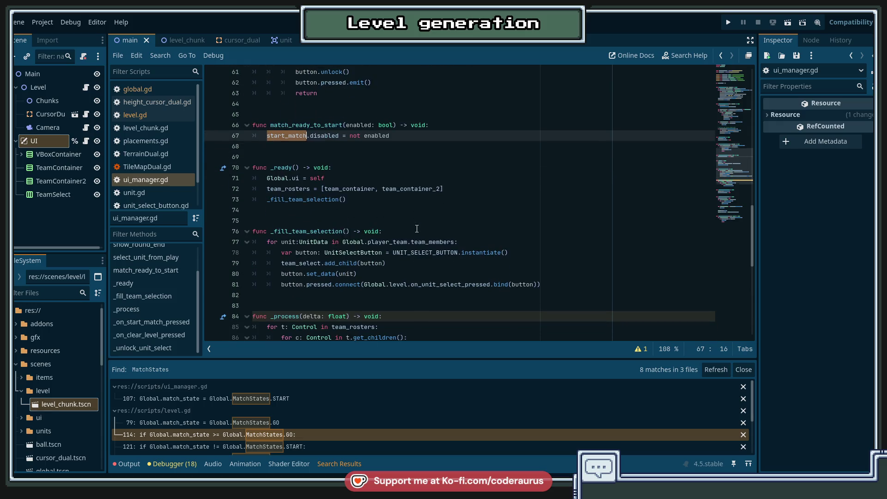
double_click(319, 199)
scroll(341, 262, "down", 2)
scroll(340, 263, "down", 4)
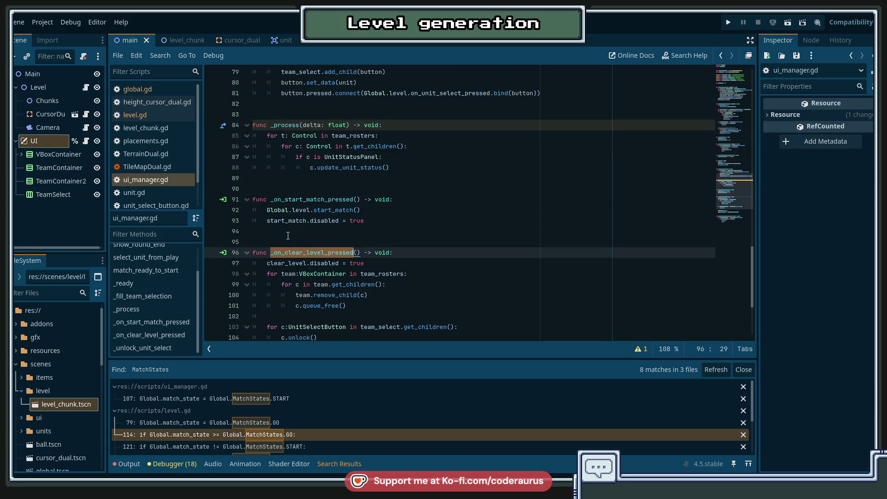
left_click(296, 210)
scroll(335, 254, "down", 2)
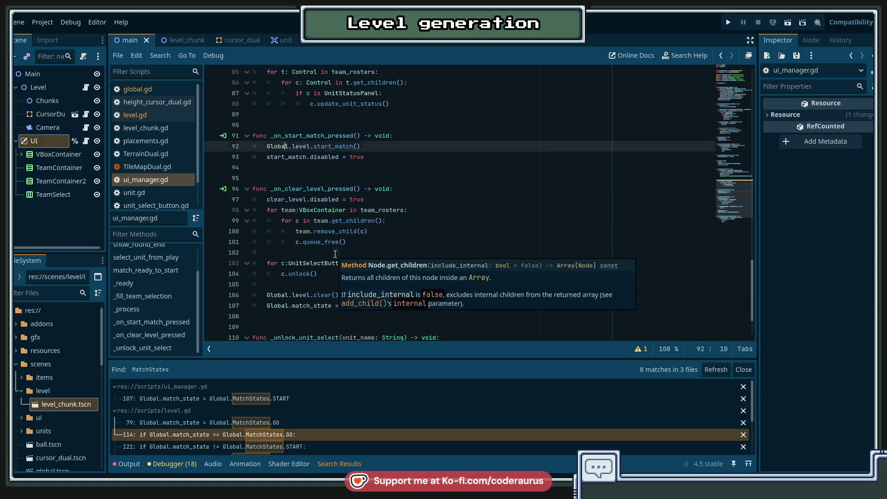
left_click(335, 254)
scroll(506, 264, "down", 2)
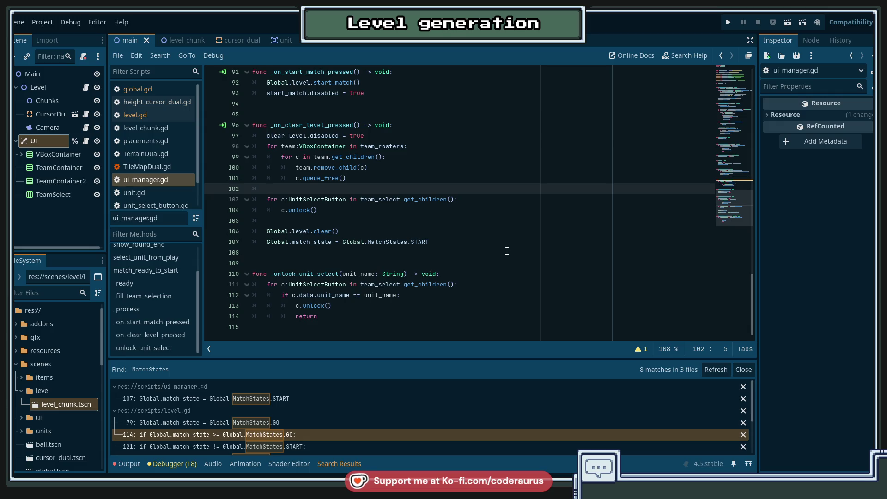
double_click(308, 124)
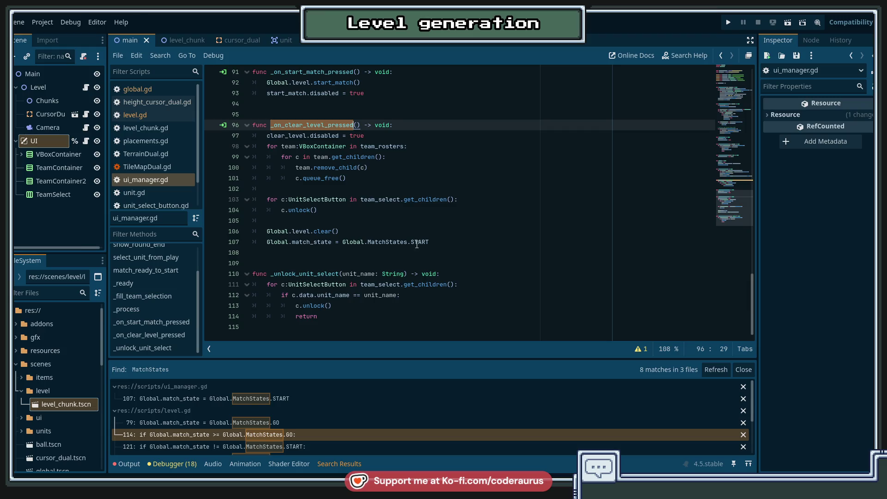
Examine the match state reset and Global.level.clear() lines in _on_clear_level_pressed.
mouse_move(421, 243)
left_click_drag(434, 242, 266, 242)
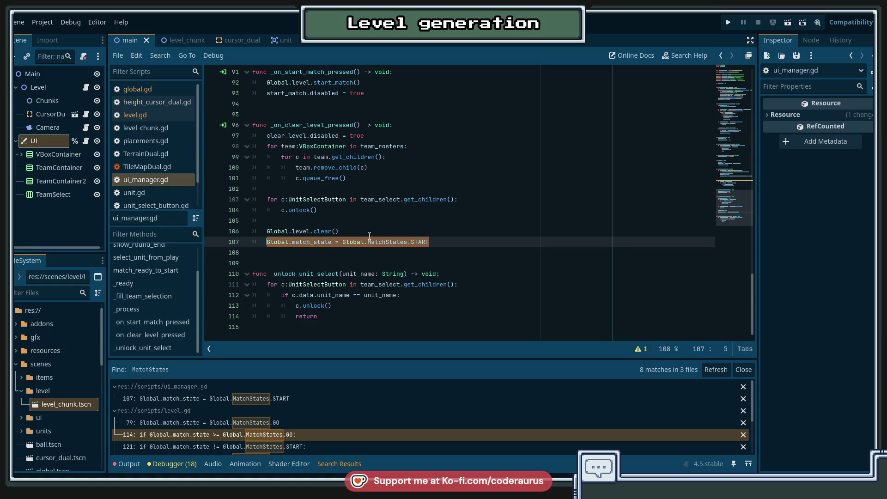
left_click(298, 234)
key("ctrl+Right")
key("ctrl+Right")
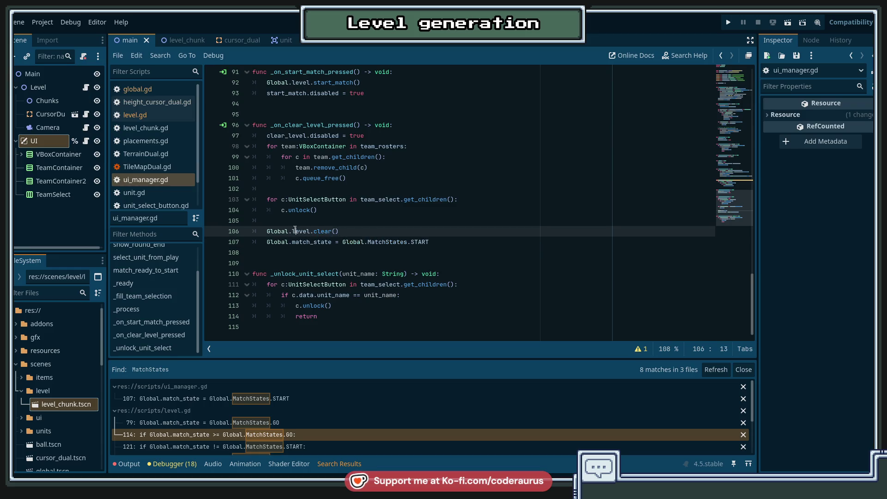
triple_click(378, 226)
left_click(378, 225)
left_click(378, 233)
key("Down")
key("Down")
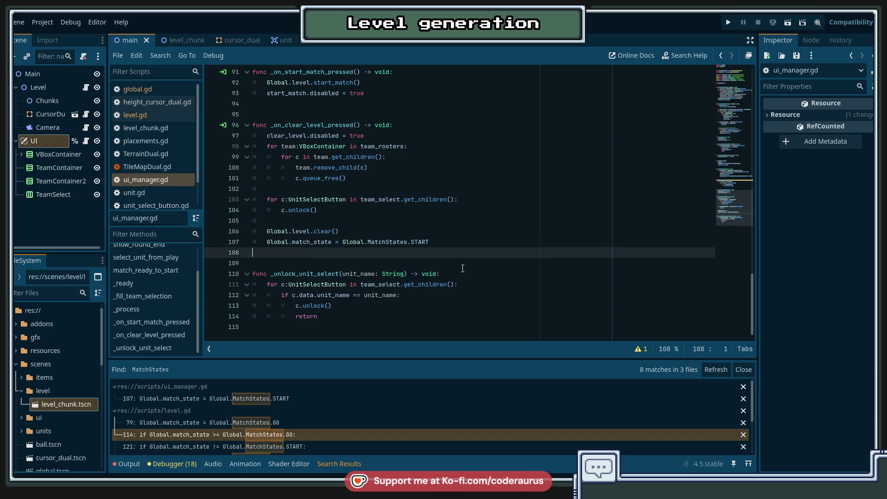
Insert blank lines after match_ready_to_start for a new function.
scroll(463, 268, "up", 9)
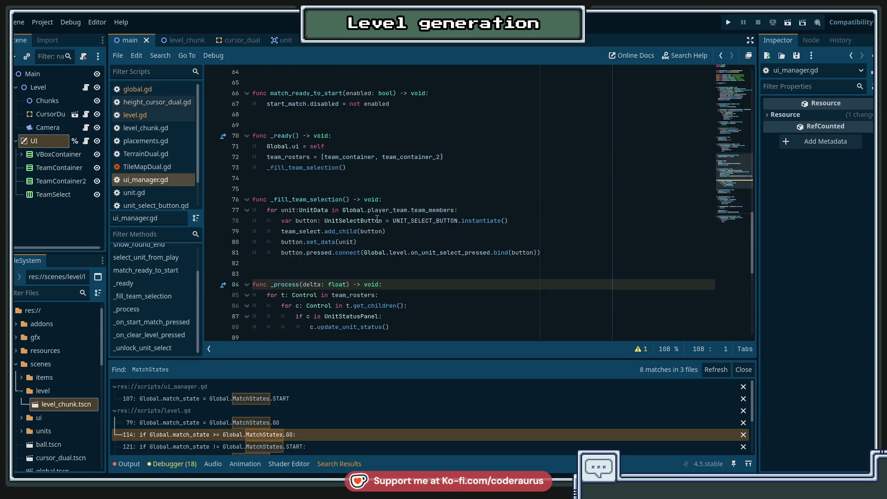
left_click(283, 125)
scroll(283, 167, "up", 2)
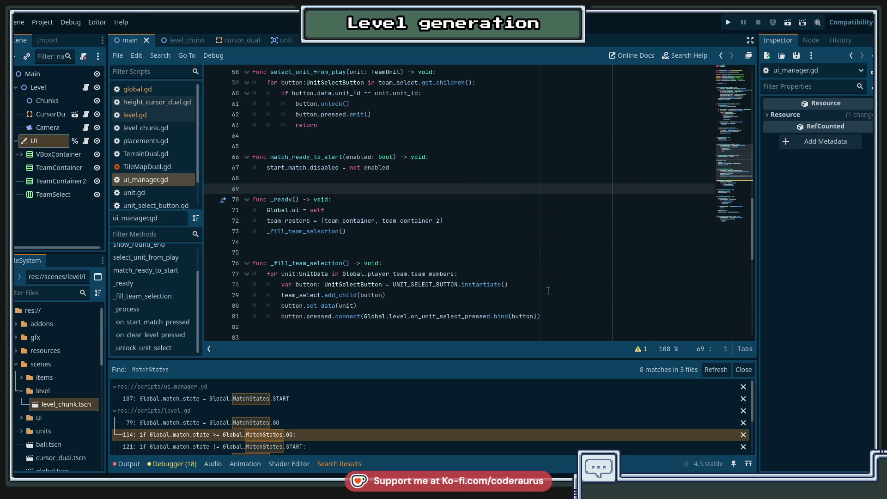
key("Return")
key("Return")
key("Return")
key("Up")
key("Up")
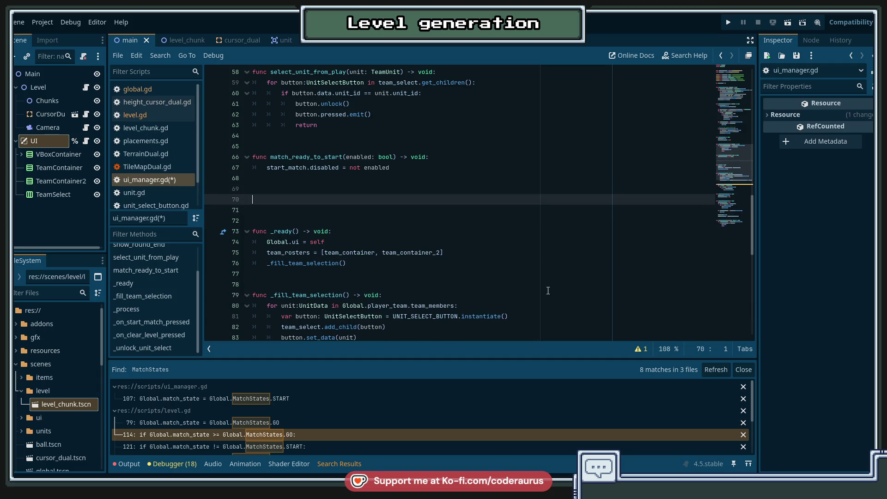
Declare func clear_units() -> void: and select the roster-clearing loops in _on_clear_level_pressed.
type("func clear_un")
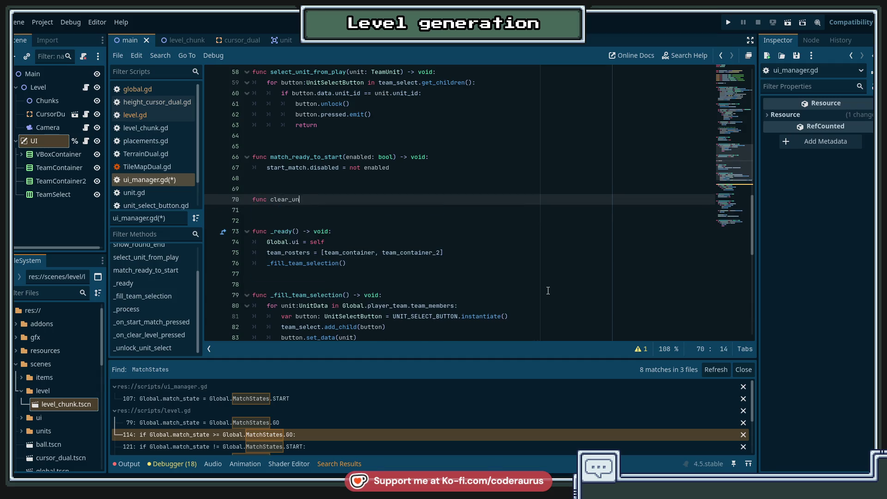
type("its() -> void:")
scroll(449, 258, "down", 12)
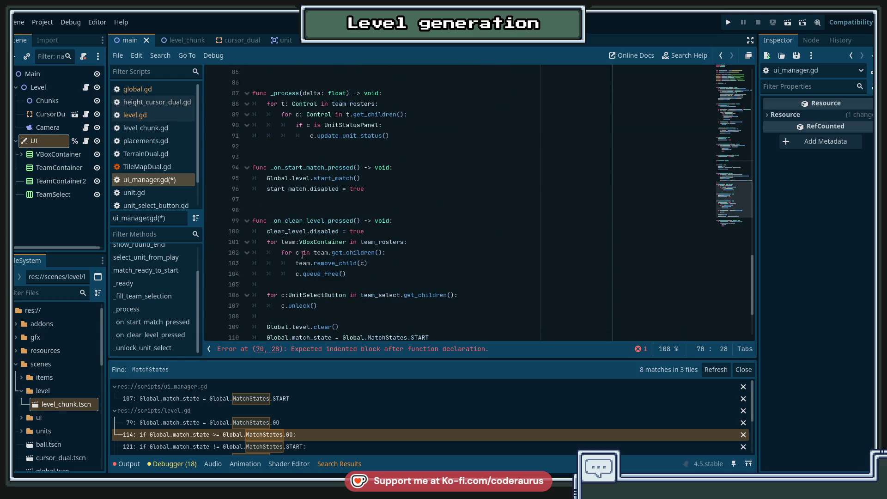
left_click(266, 135)
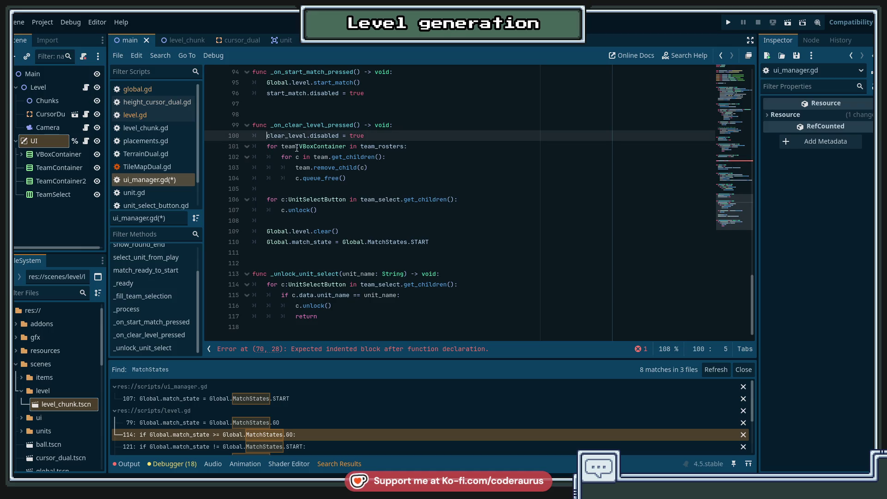
left_click(316, 182)
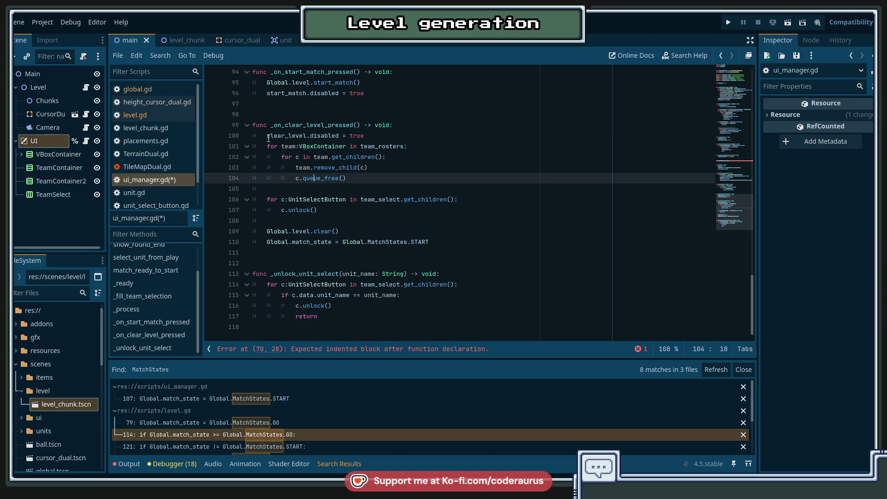
left_click_drag(267, 146, 331, 206)
key("ctrl+c")
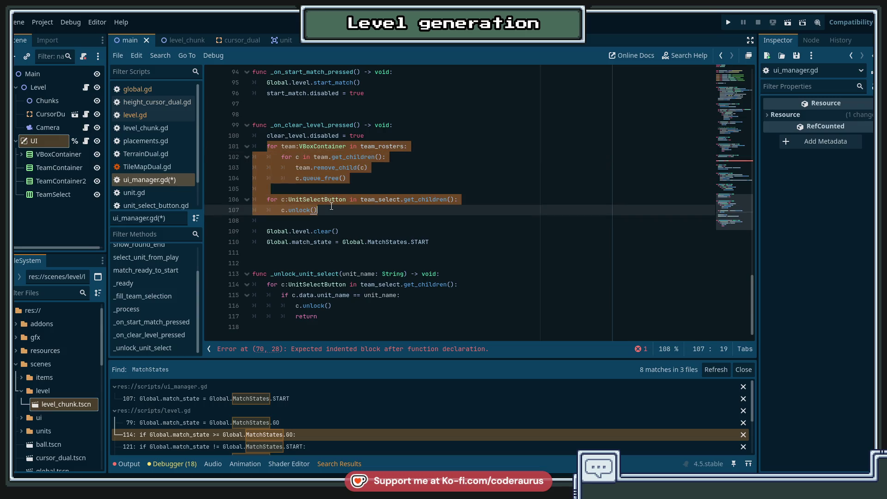
Paste the loops into clear_units and indent the first line to fix the error.
left_click(369, 348)
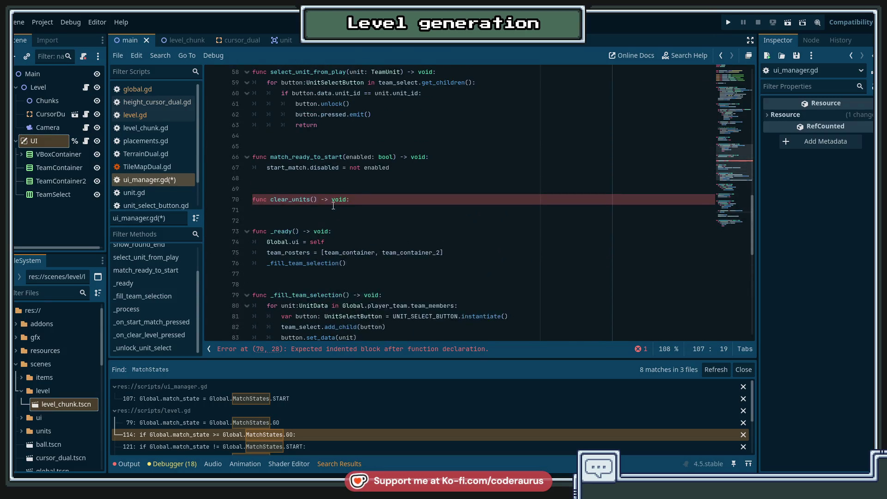
key("ctrl+v")
left_click(254, 212)
key("Tab")
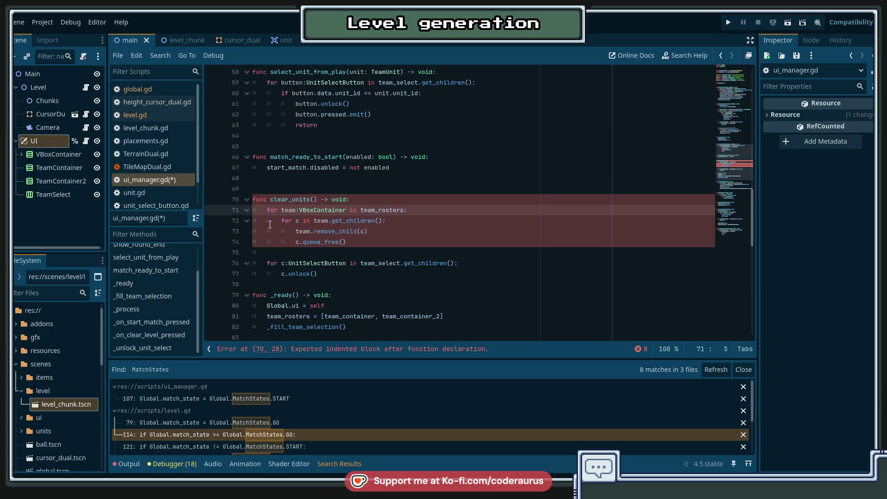
left_click(355, 277)
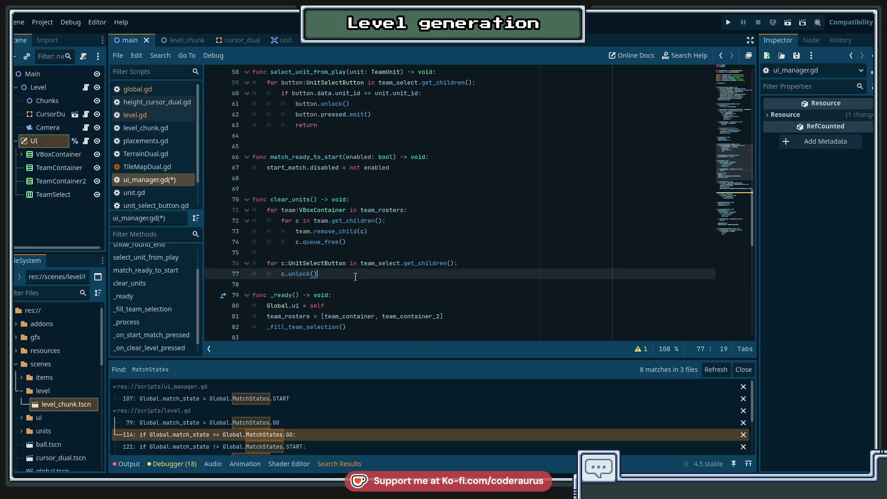
scroll(355, 276, "down", 10)
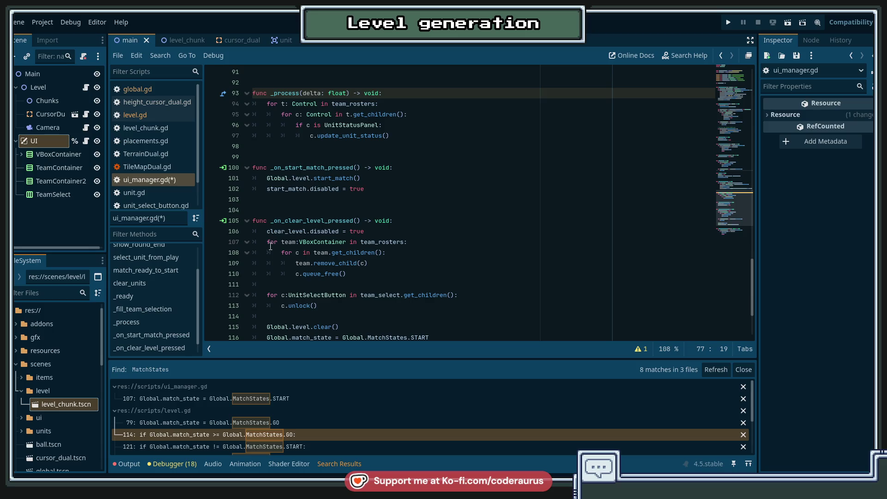
Replace the inline clearing loops in _on_clear_level_pressed with a clear_units() call.
left_click_drag(271, 246, 353, 306)
type("clear")
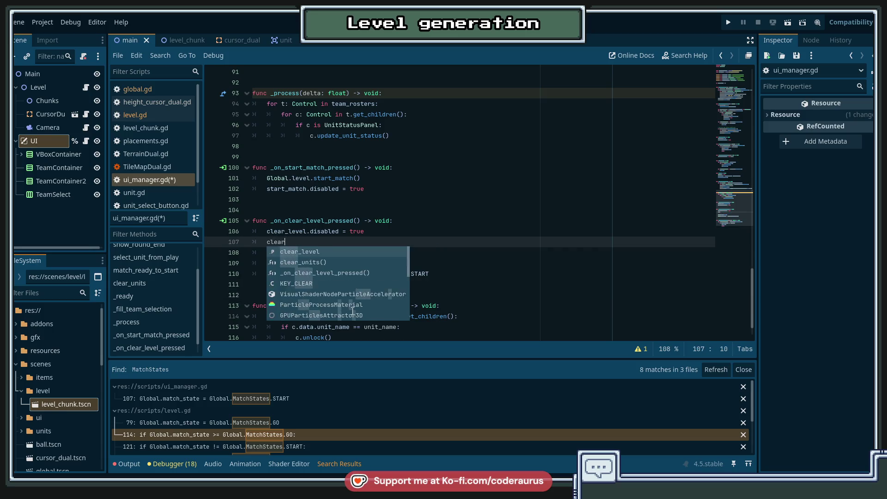
key("ctrl+z")
type("clear")
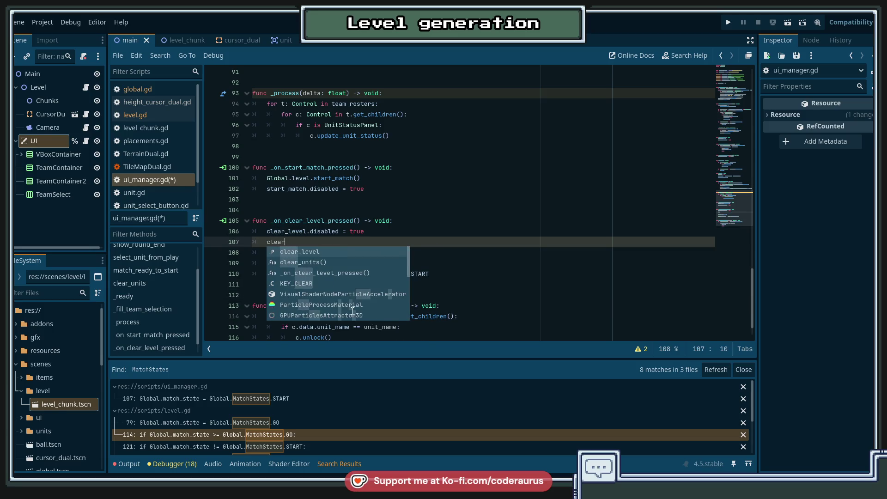
key("Down")
key("Return")
key("Up")
key("Up")
key("Up")
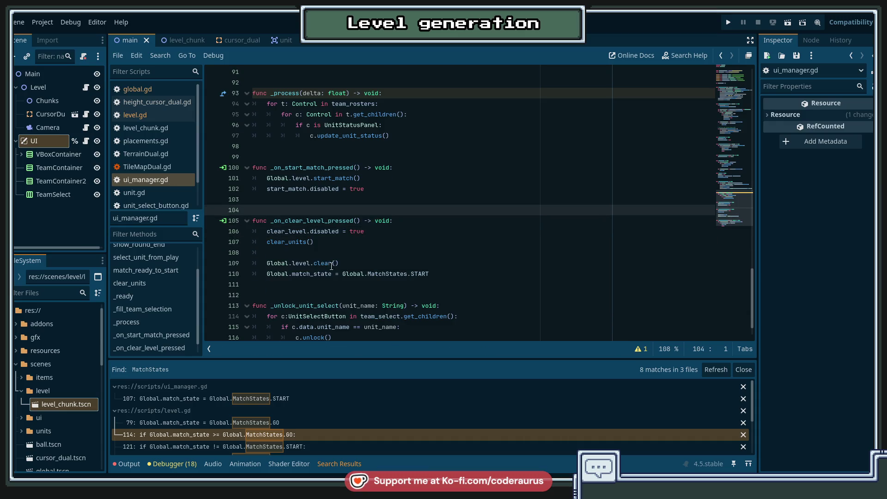
Add a blank line after clear_units and save ui_manager.gd.
scroll(332, 267, "up", 10)
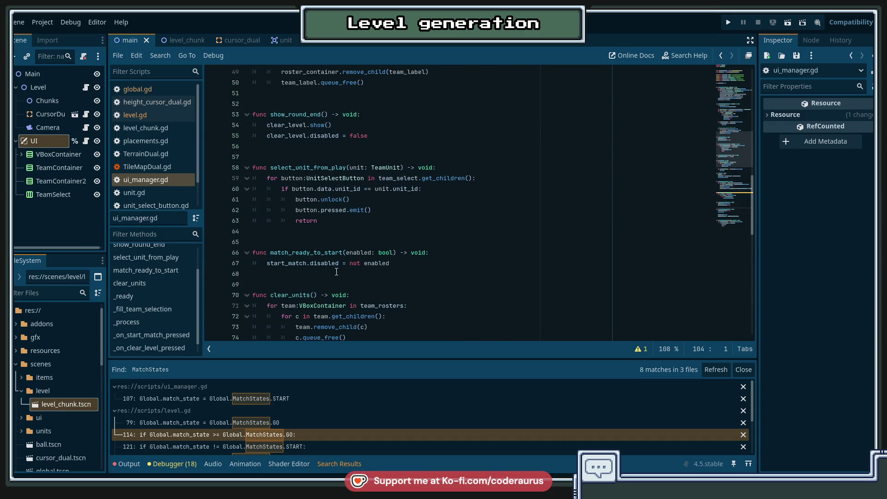
scroll(340, 266, "down", 4)
left_click(351, 252)
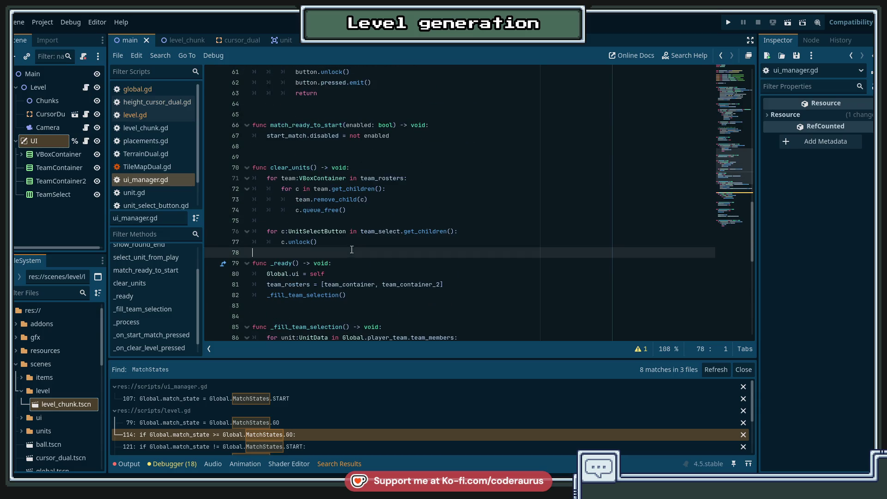
key("Return")
key("Up")
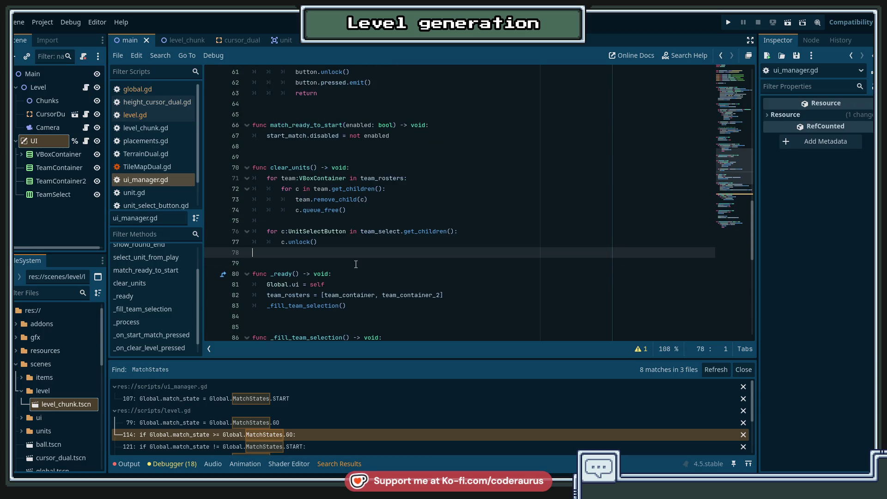
key("ctrl+s")
Jump from the Global.level.clear() call to level.gd's clear() definition.
scroll(432, 230, "down", 8)
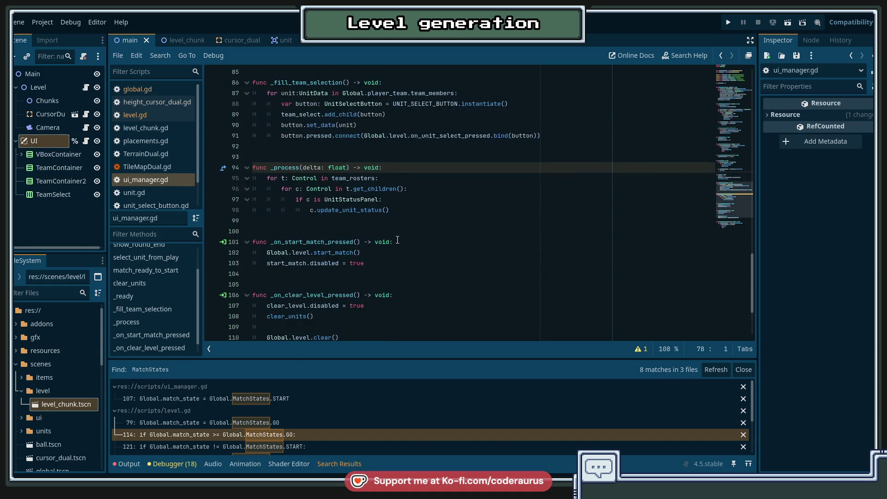
scroll(420, 217, "down", 3)
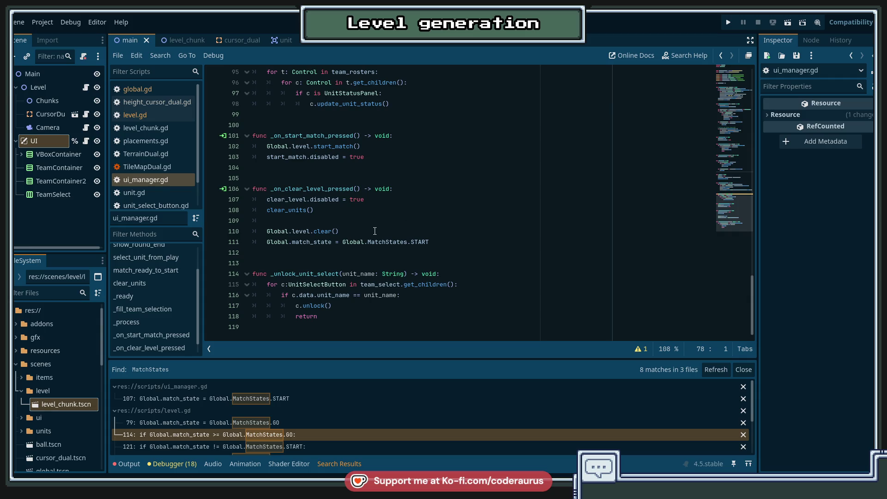
left_click(333, 232)
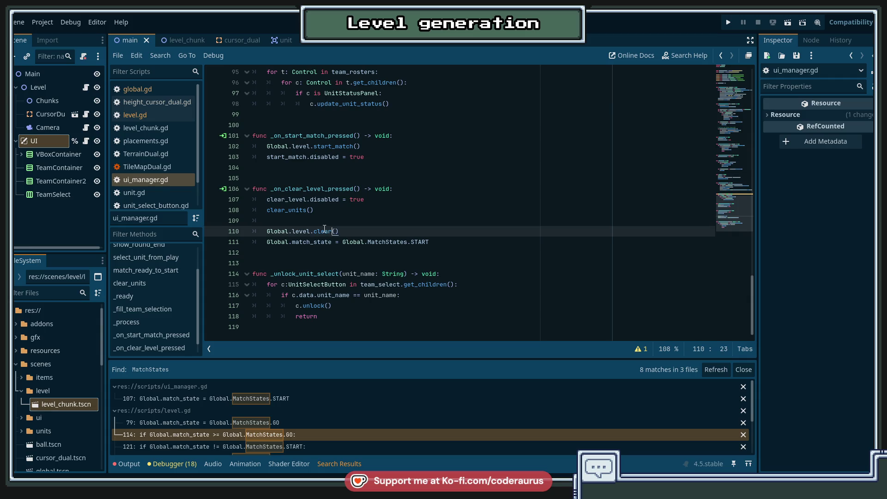
left_click(324, 230, "ctrl")
left_click(289, 210)
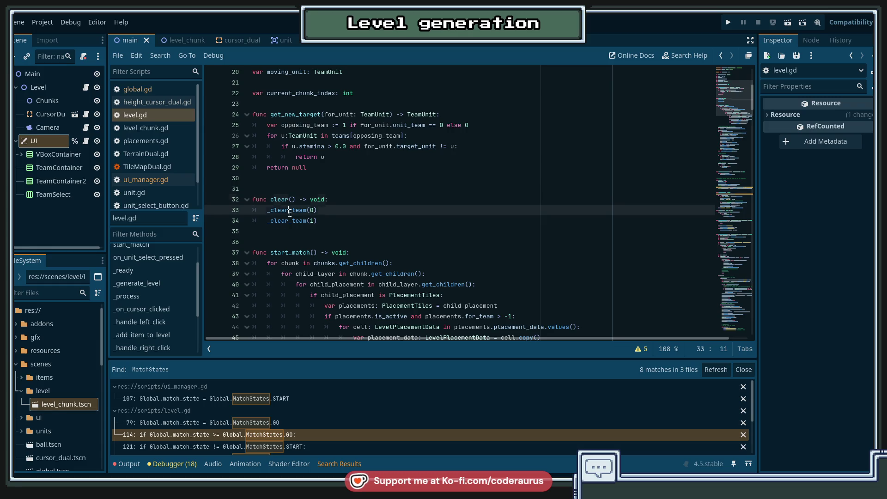
Select and inspect the _clear_team call in level.gd.
double_click(295, 221)
scroll(403, 239, "down", 10)
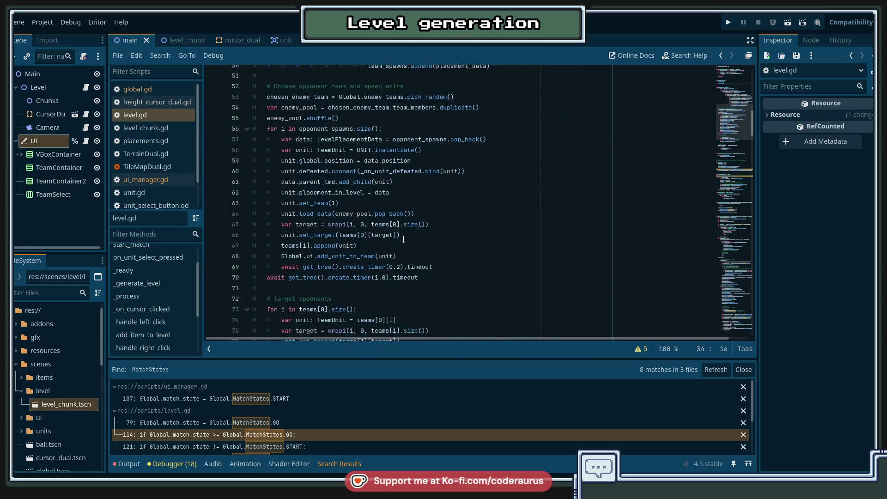
scroll(403, 239, "down", 10)
scroll(406, 241, "up", 20)
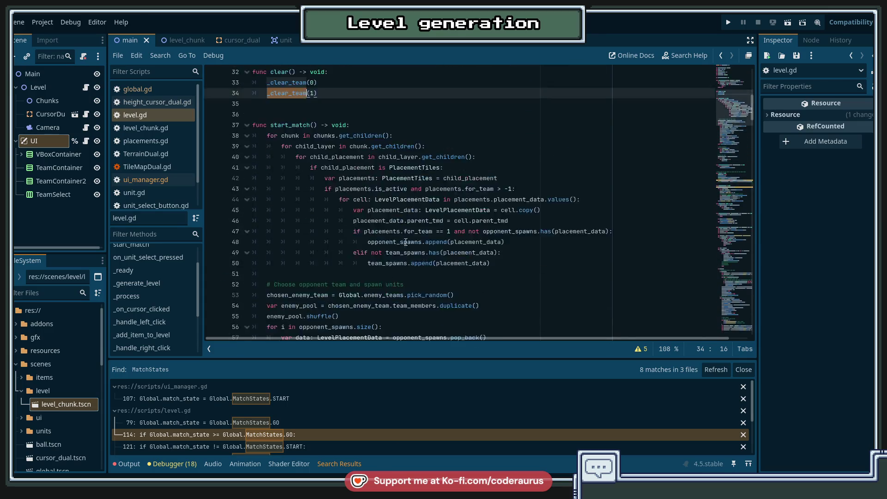
scroll(405, 242, "up", 5)
left_click_drag(267, 241, 349, 251)
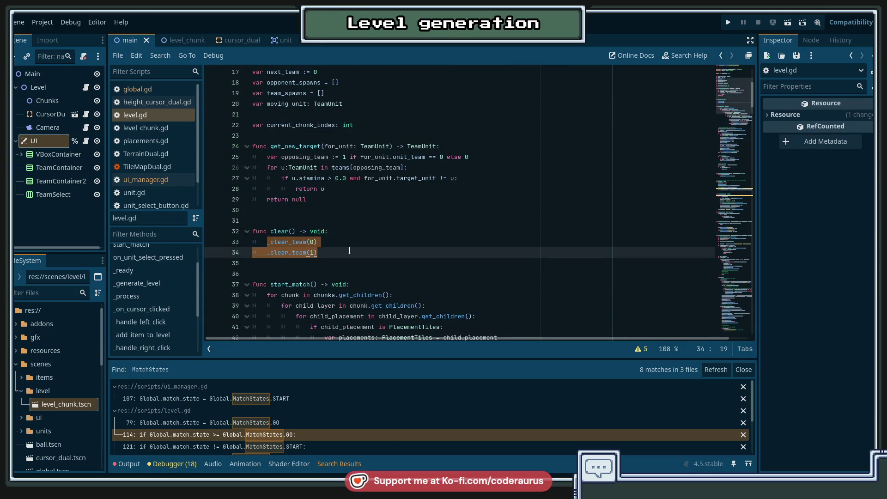
scroll(351, 251, "down", 4)
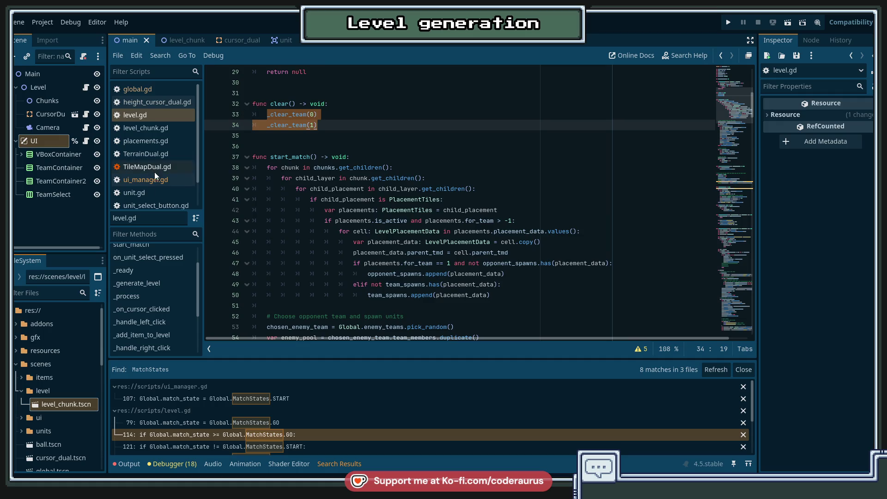
scroll(137, 320, "down", 3)
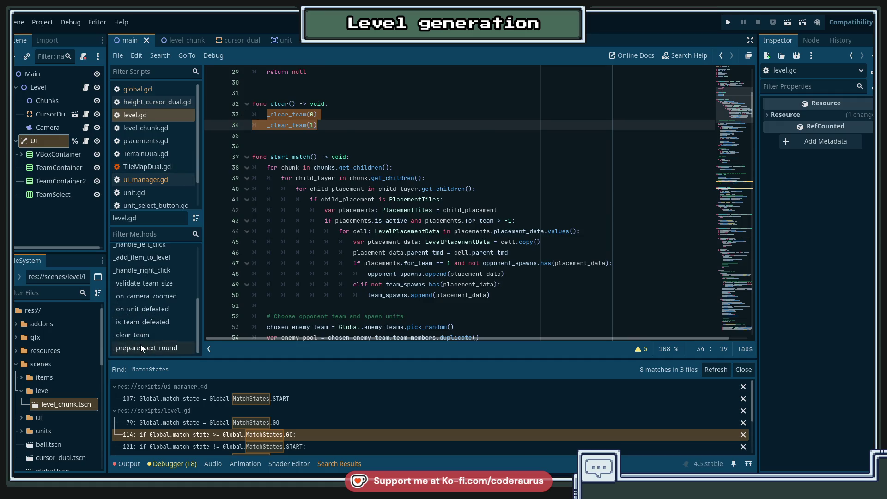
In _prepare_next_round, add a clear() call under the '# remove units' comment.
left_click(140, 345)
left_click(390, 292)
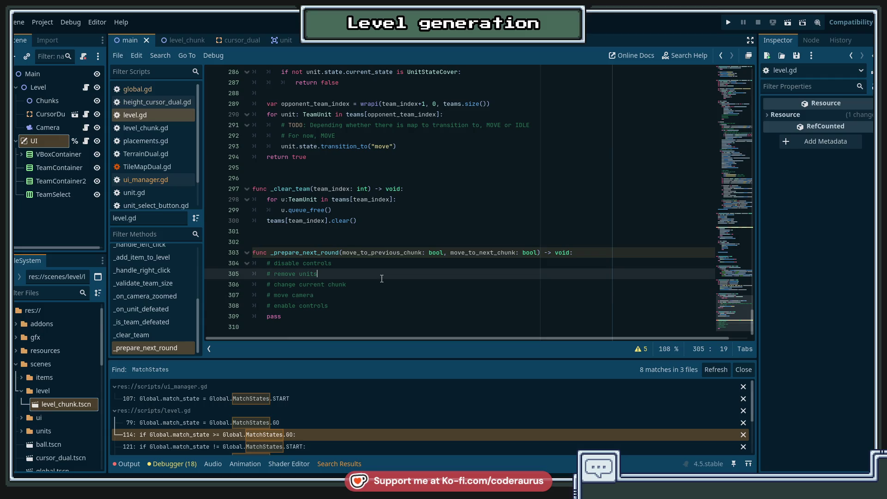
left_click(382, 278)
key("Return")
type("cl")
key("Return")
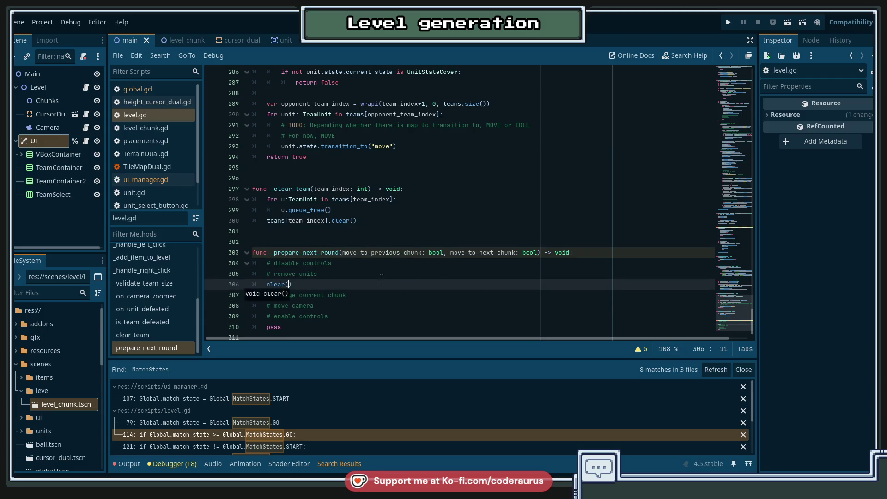
Add Global.ui.clear_units() under the '# disable controls' comment, followed by a new line.
key("Up")
key("Up")
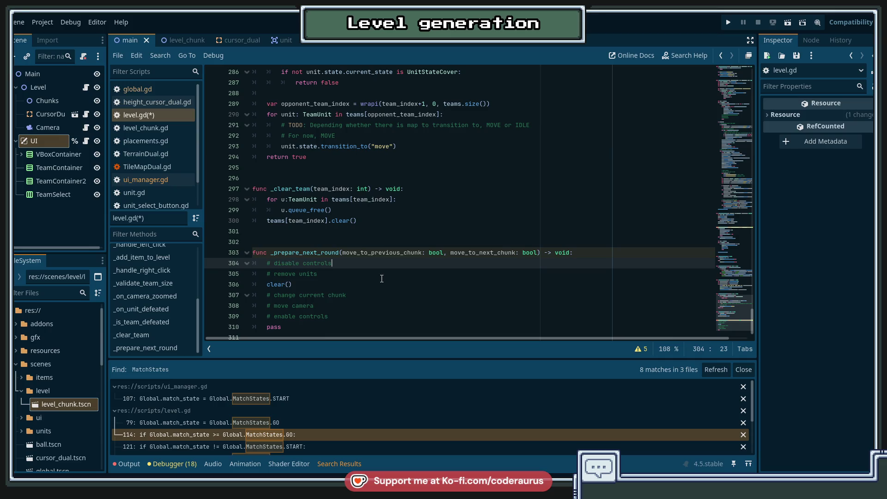
key("End")
key("Return")
key("Up")
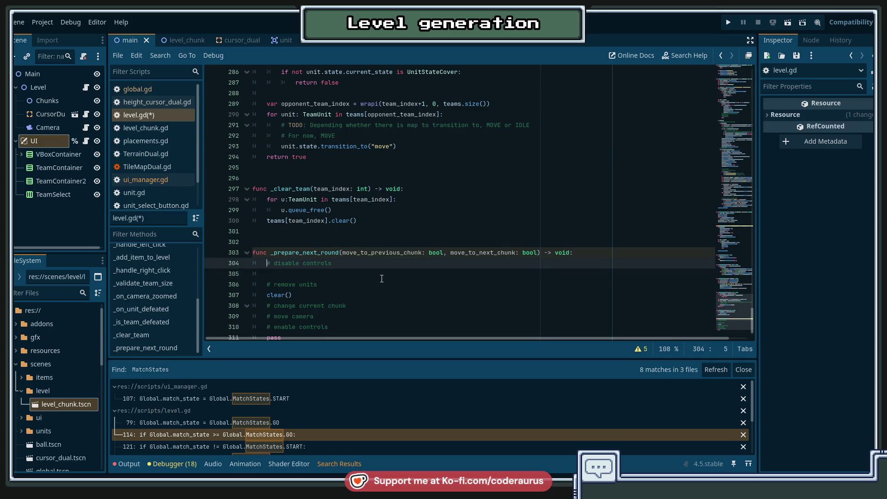
key("Down")
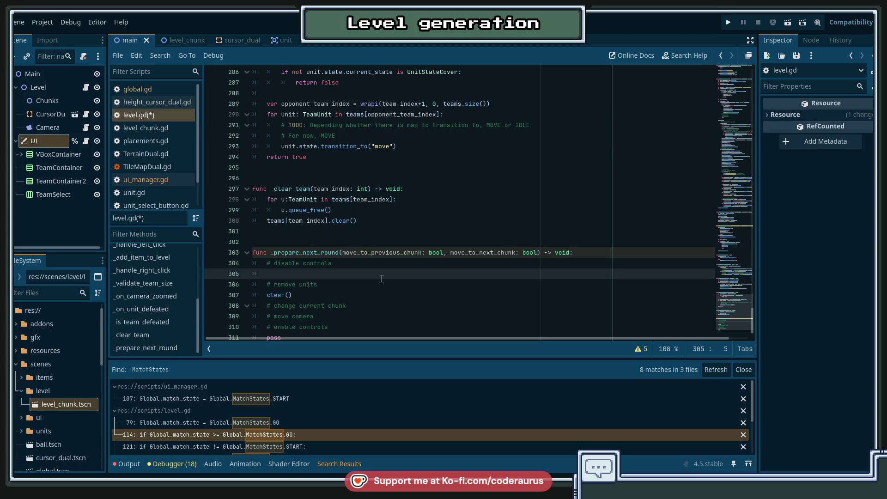
type("Global.ui.")
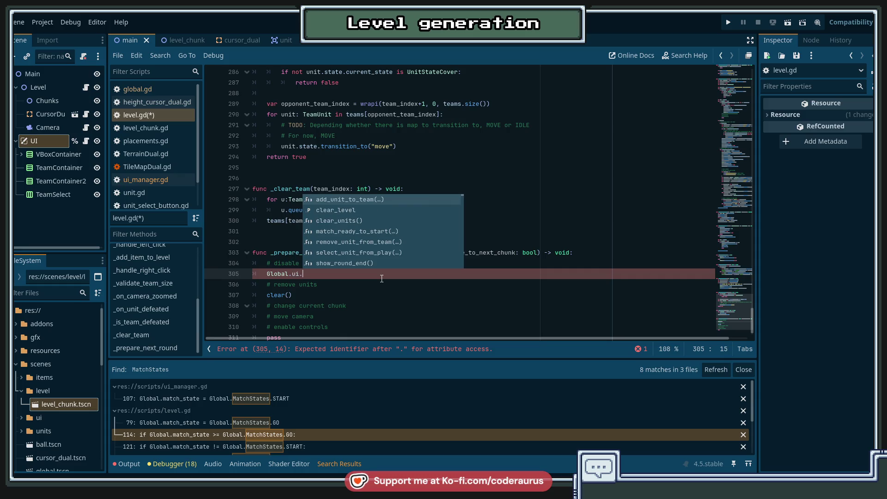
key("Down")
key("Down")
key("Return")
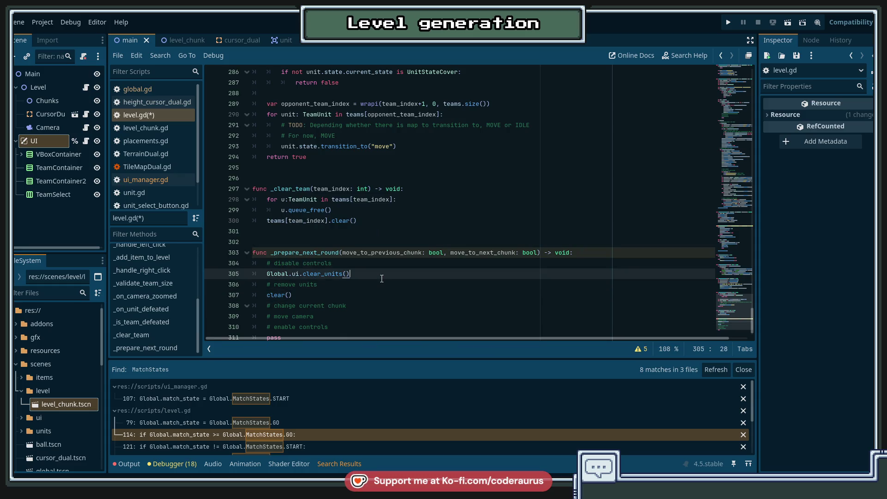
key("Return")
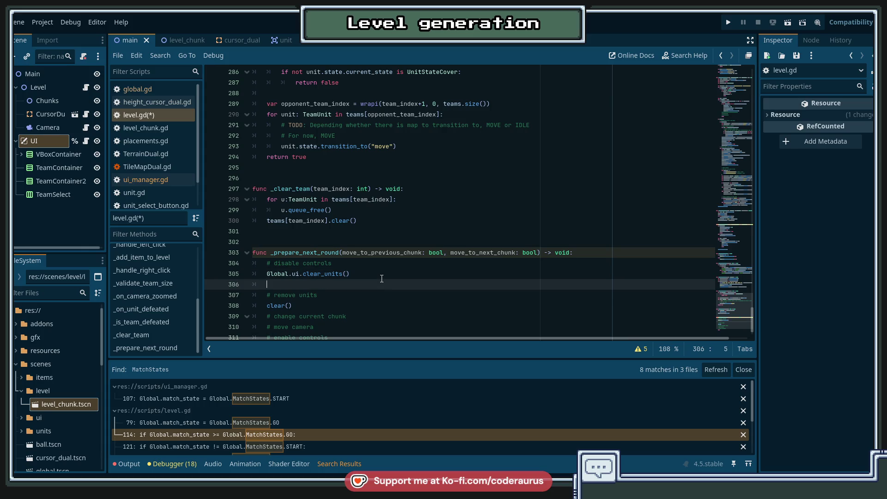
scroll(406, 264, "down", 1)
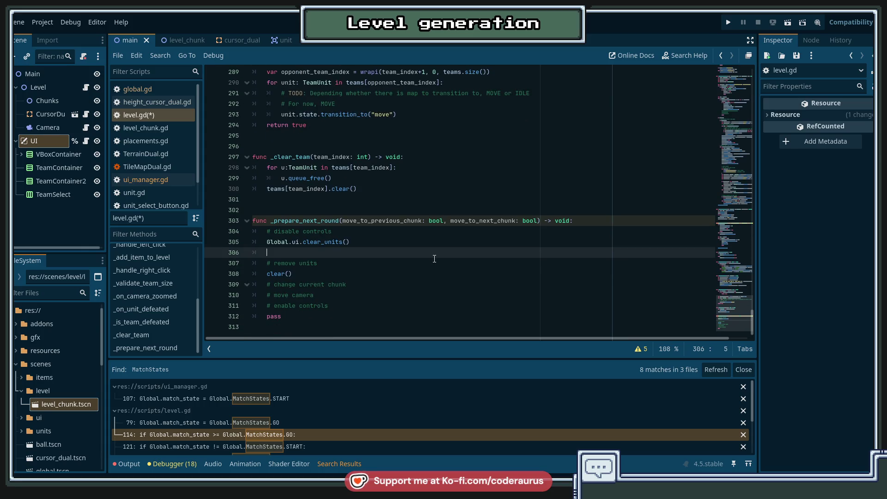
Write Global.ui.hide on line 306 after clear_units(), then select that text.
type("G")
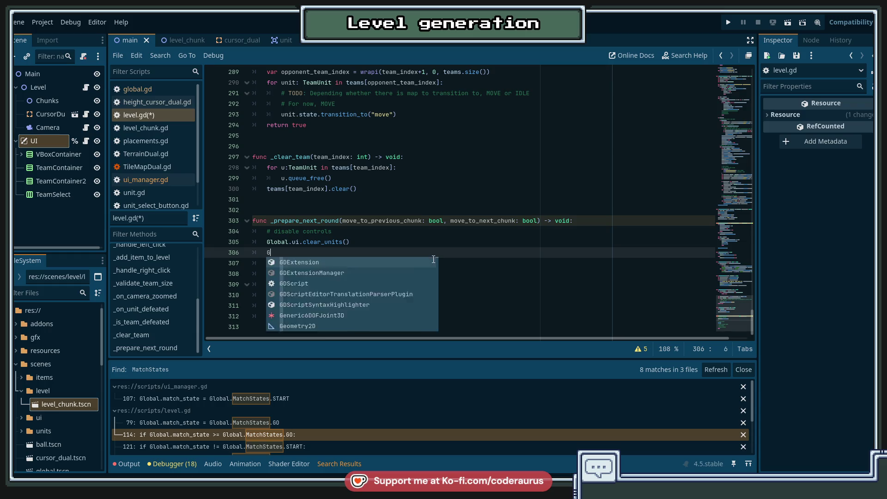
type("lobal.ui.")
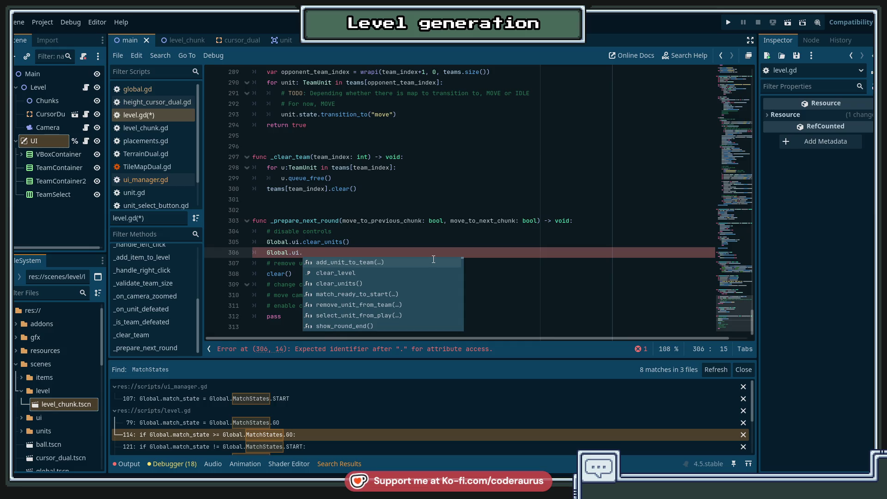
type("uin")
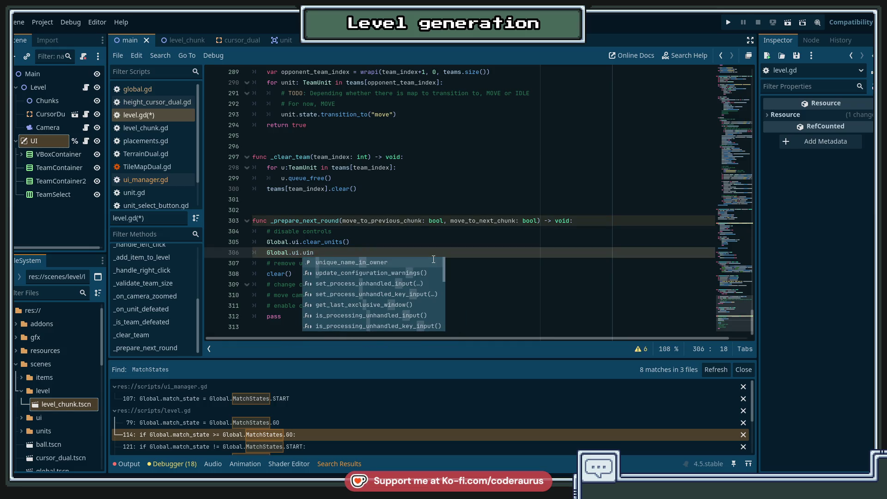
key("BackSpace")
key("BackSpace")
key("BackSpace")
type("hide")
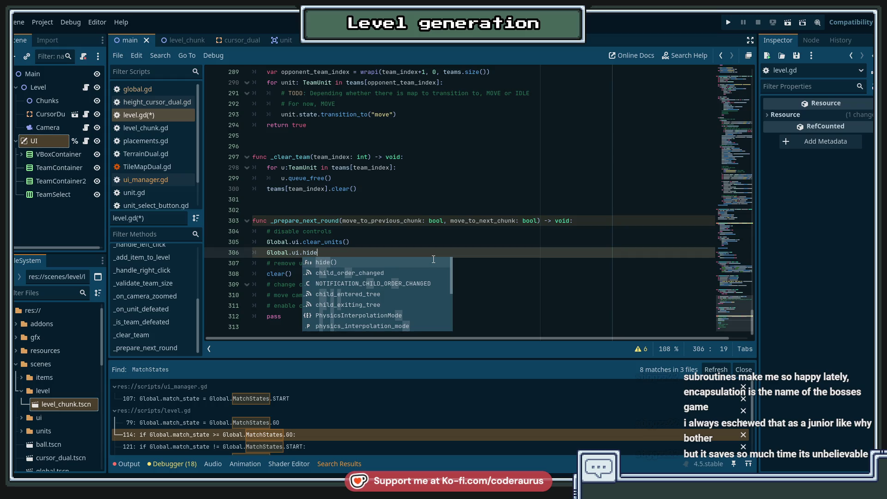
key("Escape")
left_click(390, 241)
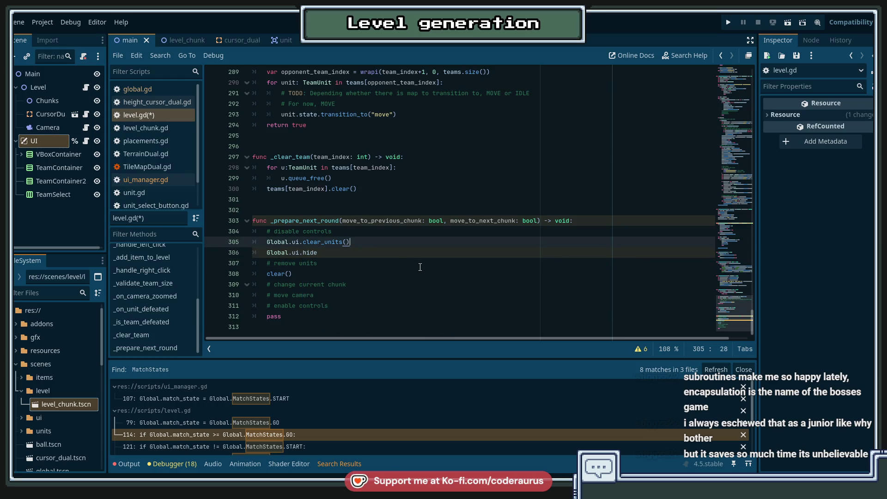
key("Down")
key("shift+Home")
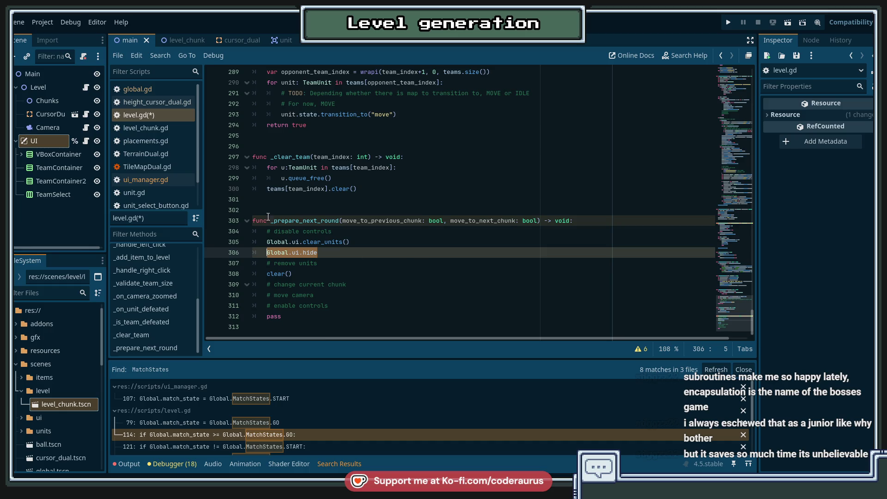
Look up the team_select variable in ui_manager.gd, then return to level.gd.
left_click(147, 181)
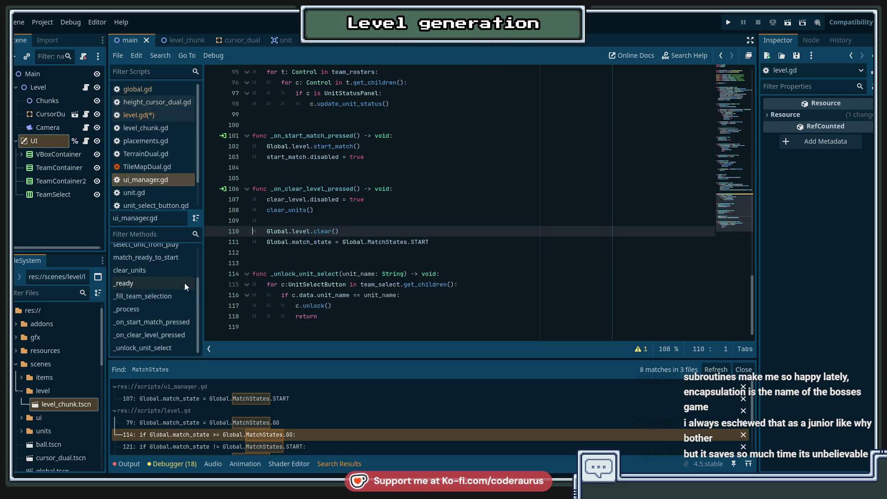
scroll(384, 189, "up", 20)
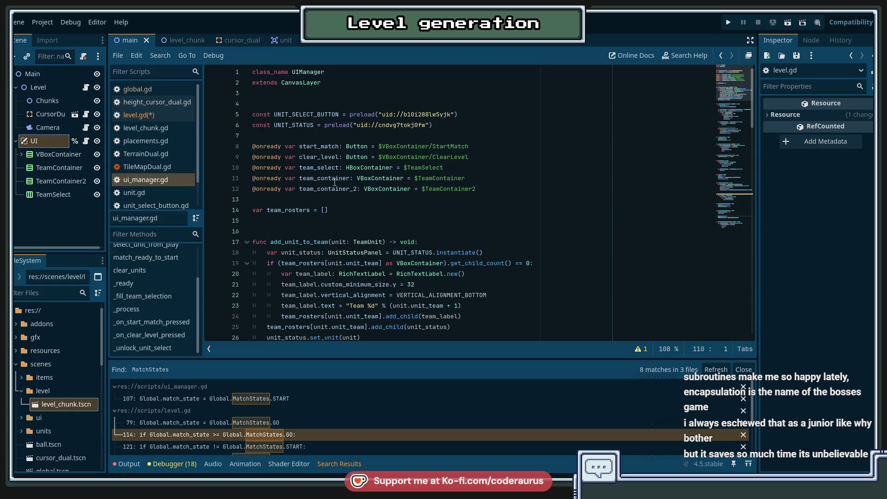
double_click(319, 166)
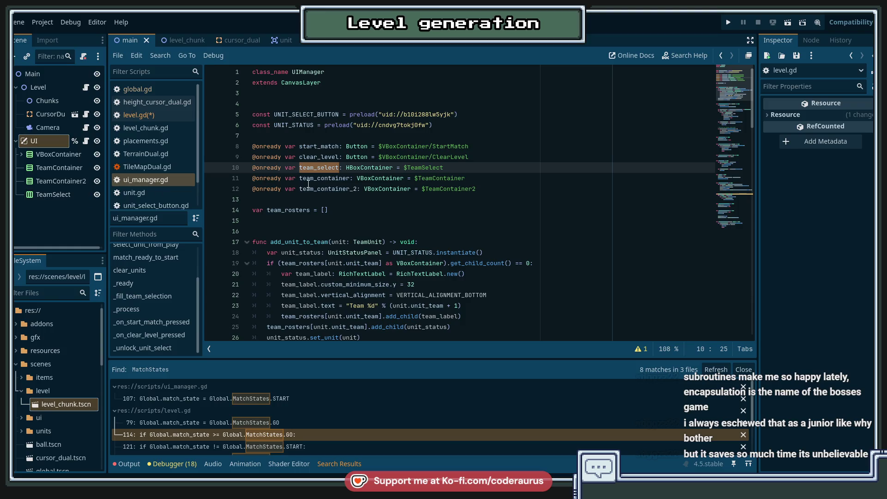
left_click(149, 115)
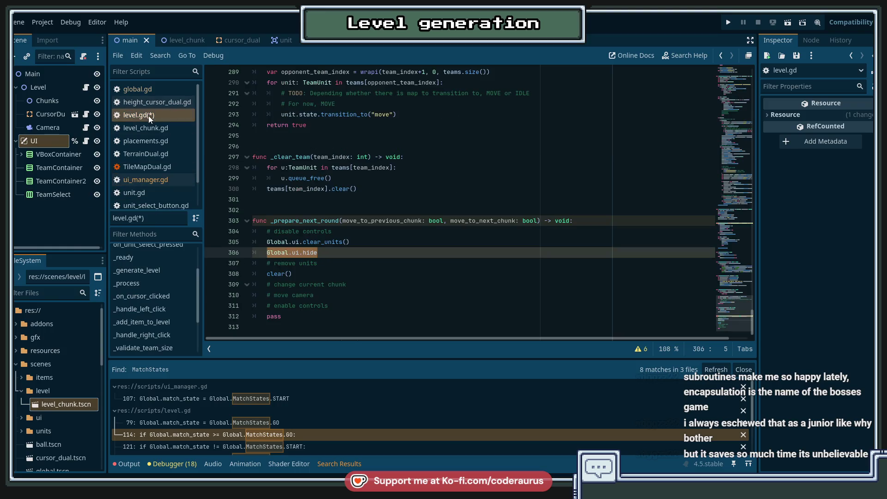
Change line 306 to Global.ui.team_select.hide().
left_click(318, 252)
key("BackSpace")
key("BackSpace")
key("BackSpace")
type("te")
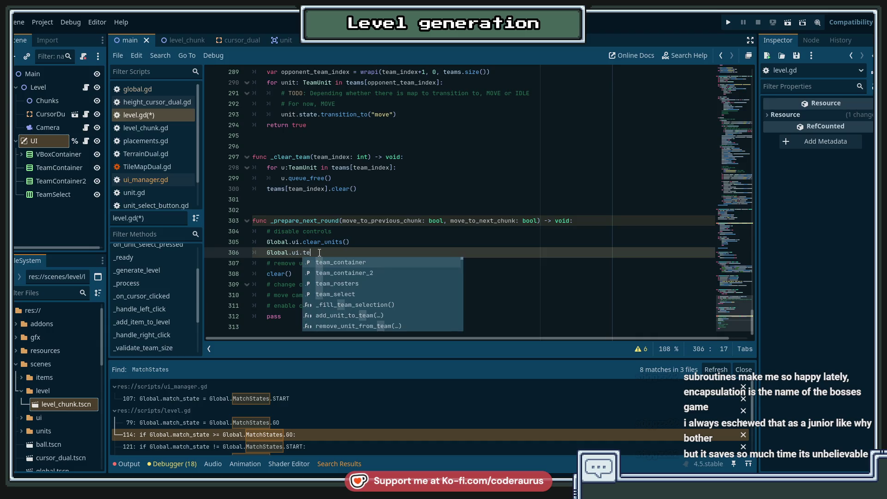
type("am_s")
key("Return")
type(".hide(")
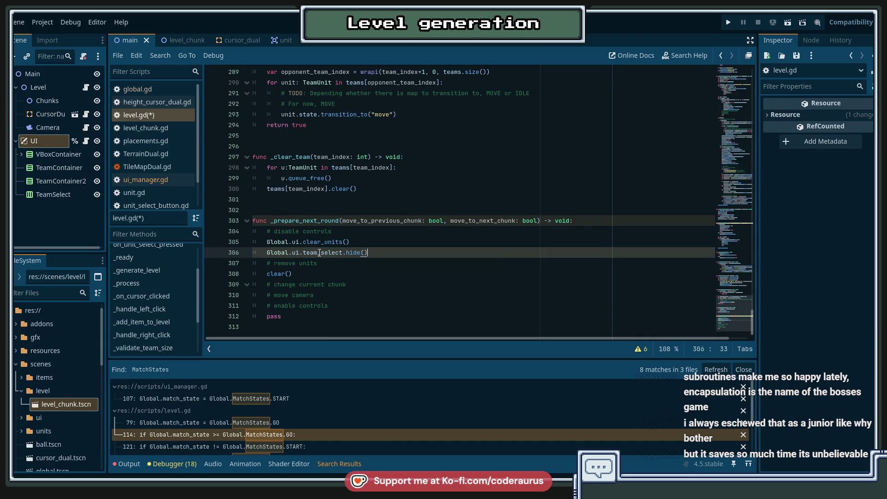
key("Return")
Add Global.ui.team_select.show() under '# enable controls' and save level.gd.
key("Home")
key("Down")
key("Down")
key("Down")
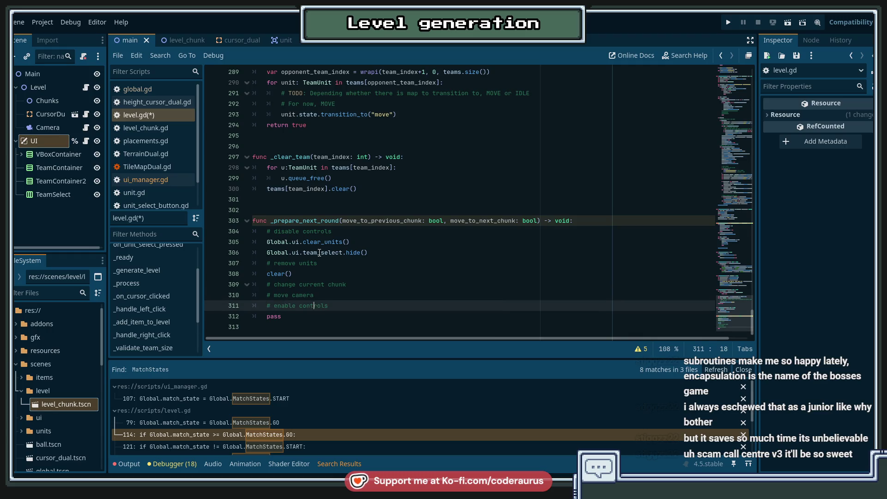
key("End")
key("Return")
type("Global.ui.team_select.hide()")
key("Left")
key("Left")
key("ctrl+shift+Left")
type("show")
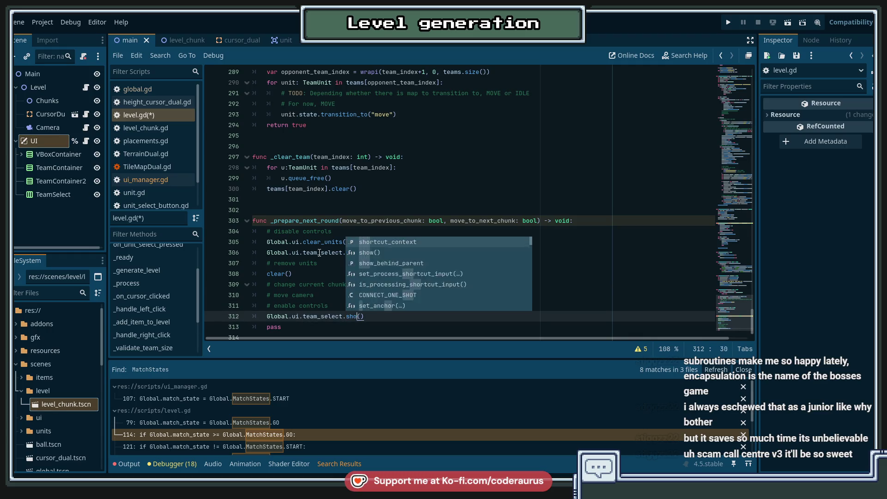
key("ctrl+s")
key("Escape")
Move the caret to the end of the '# change current chunk' line.
key("Up")
key("Up")
key("Up")
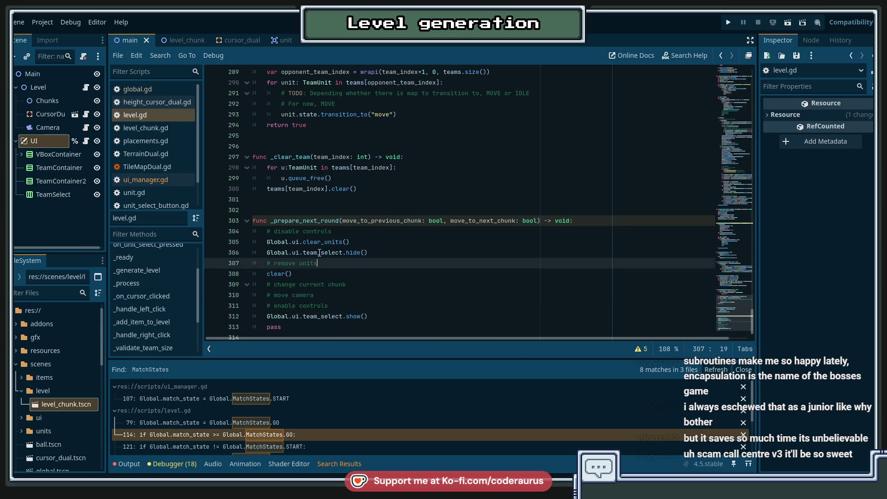
key("Down")
key("Down")
key("Down")
key("Down")
key("Up")
key("Up")
key("End")
scroll(465, 249, "down", 1)
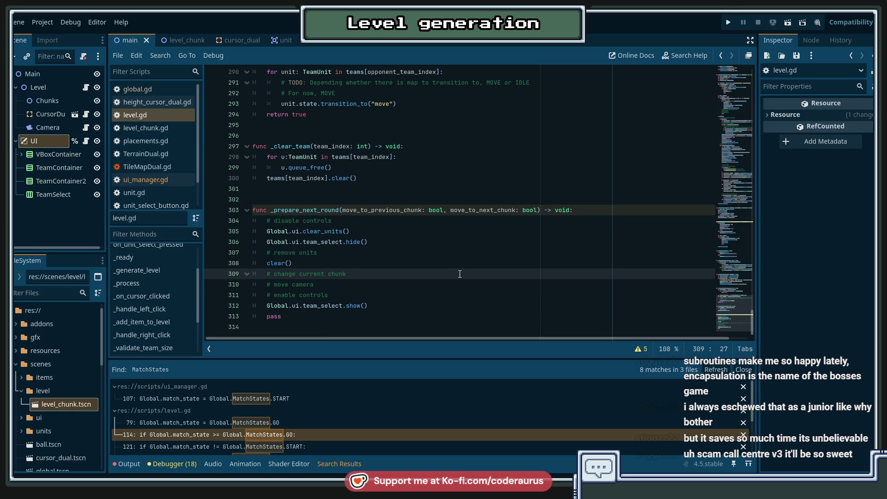
Add a blank line below '# change current chunk' and save level.gd.
key("Return")
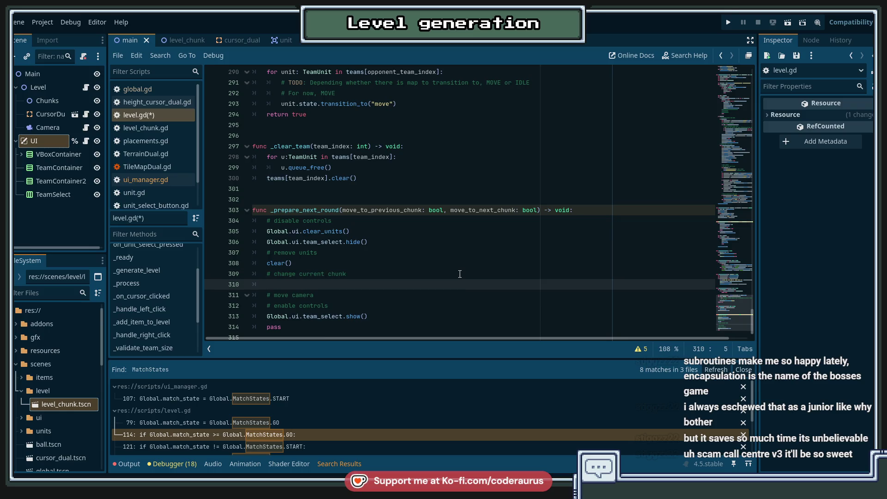
key("ctrl+s")
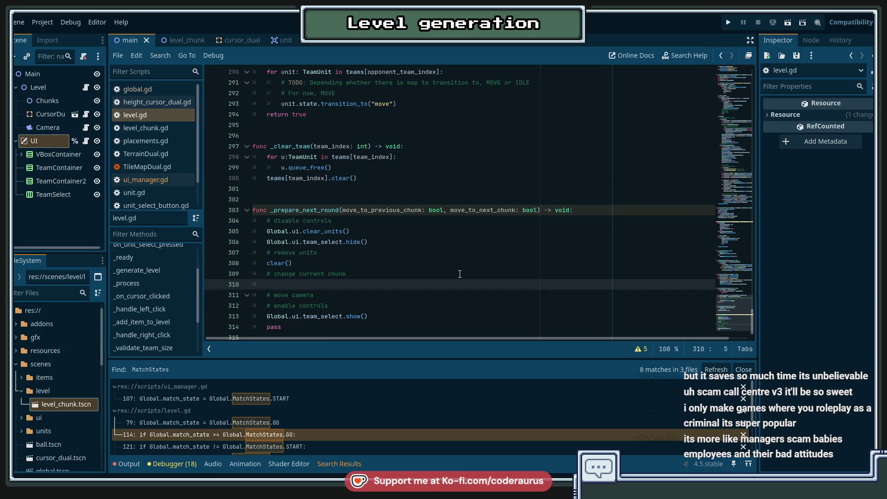
Begin 'var next_chunk = current_chunk_index + 1 if move_to_next_chunk else'.
type("var ")
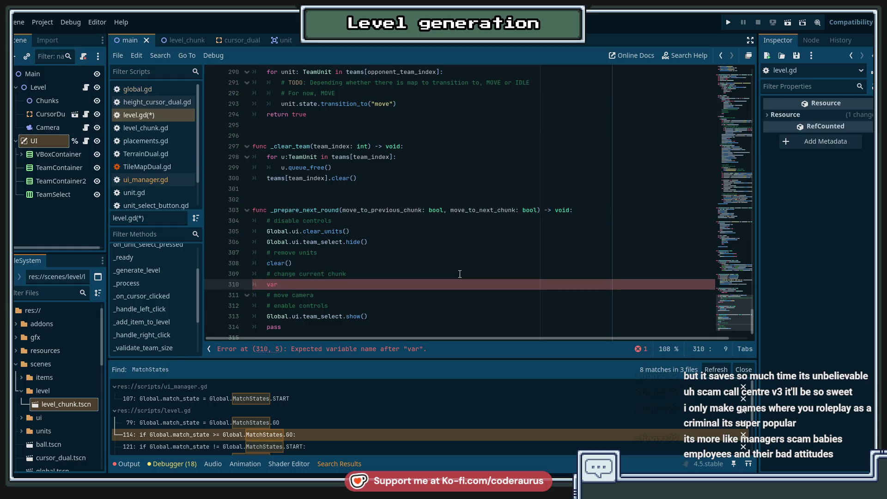
type("next_chunk")
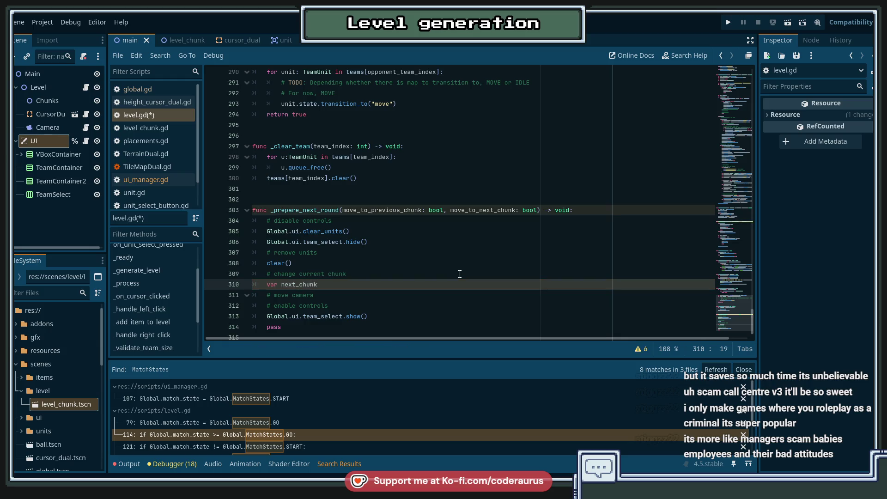
type(" =")
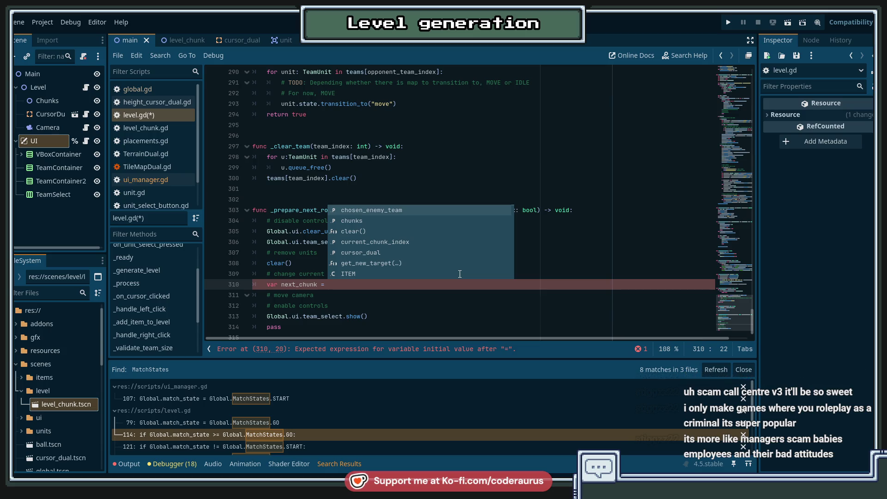
type("curre")
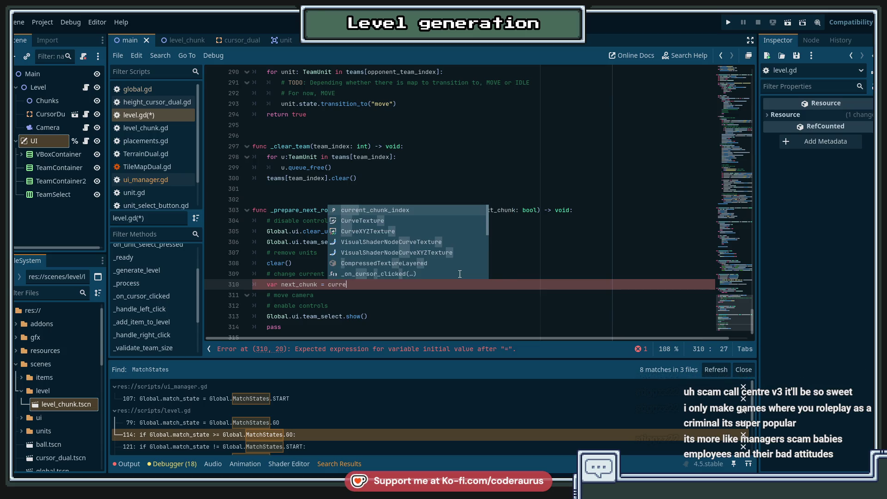
key("Return")
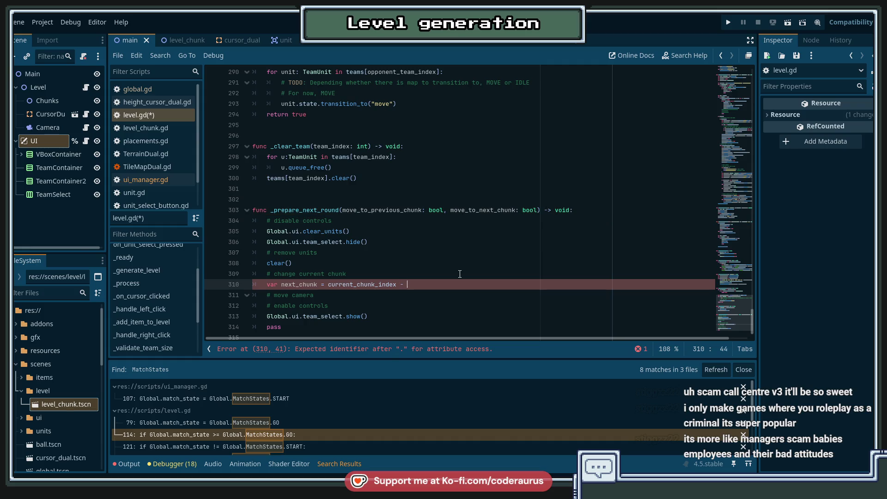
type("+ 1")
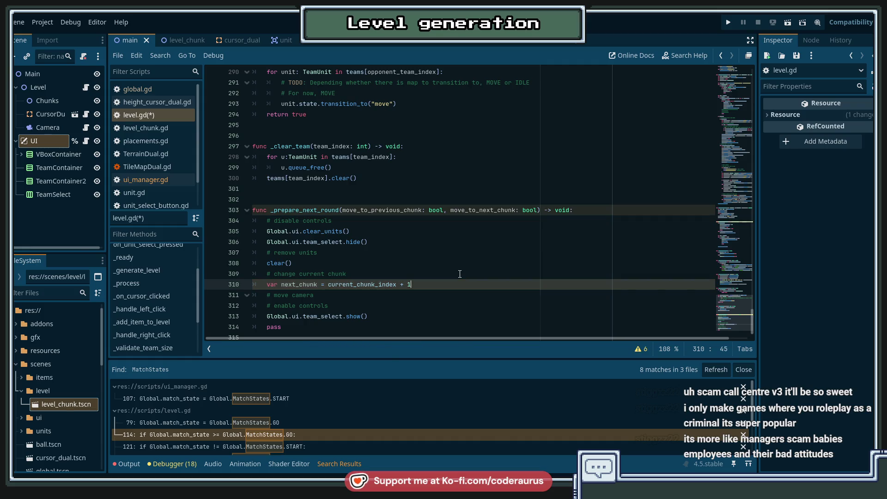
type(" if ")
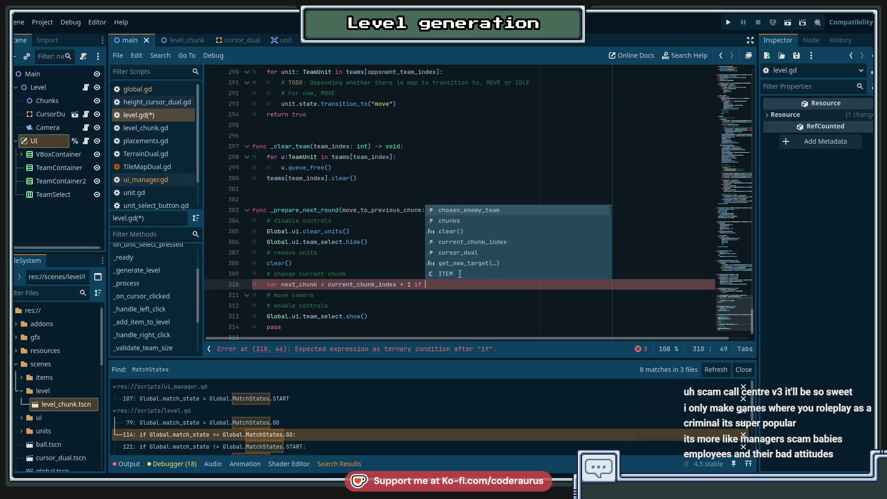
type("movene")
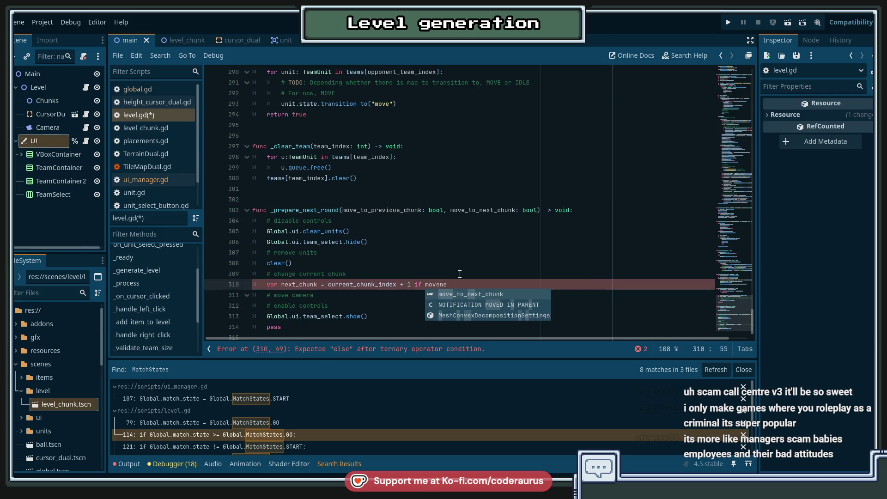
key("Return")
type("else")
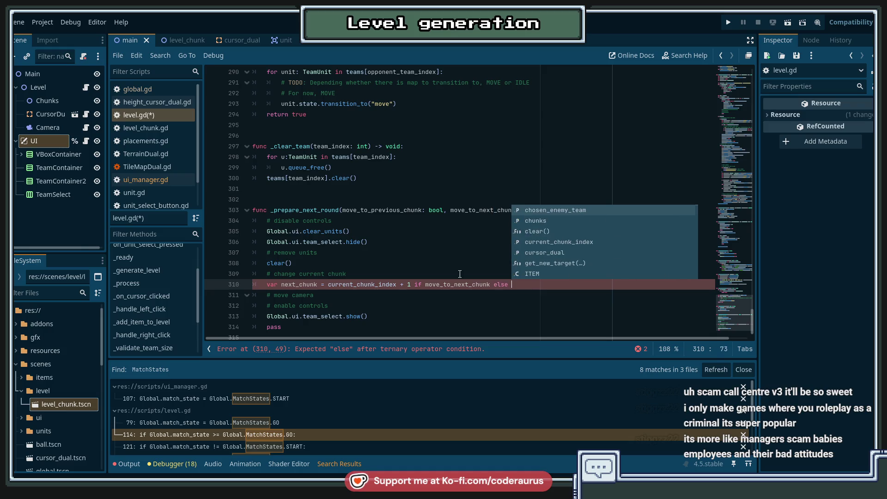
Finish the else branch as current_chunk_index - 1, save, and start 'if chunks.size'.
key("ctrl+Left")
key("ctrl+Left")
key("ctrl+Left")
key("Right")
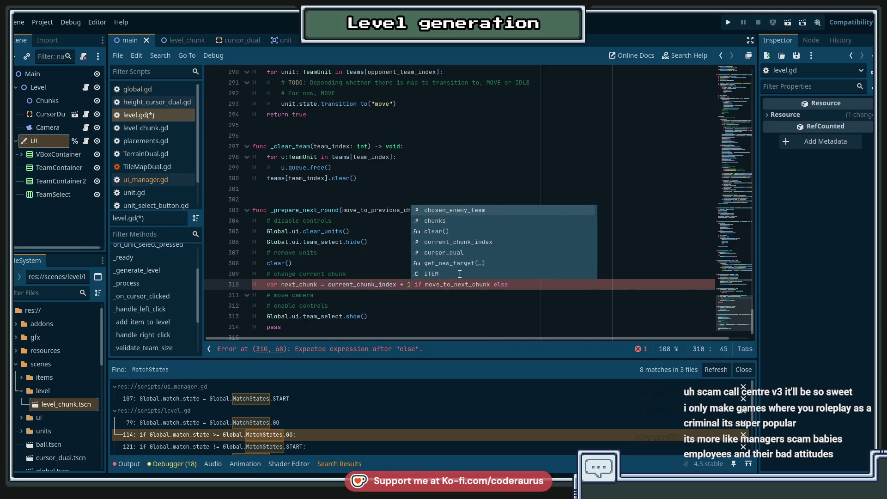
key("ctrl+shift+Left")
key("ctrl+shift+Left")
key("ctrl+shift+Left")
key("Right")
key("ctrl+Left")
key("ctrl+Left")
key("ctrl+Left")
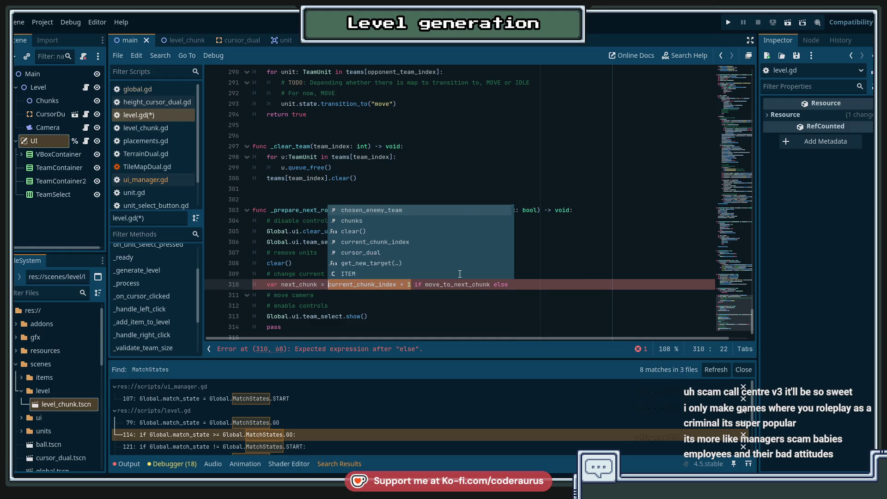
key("End")
key("ctrl+v")
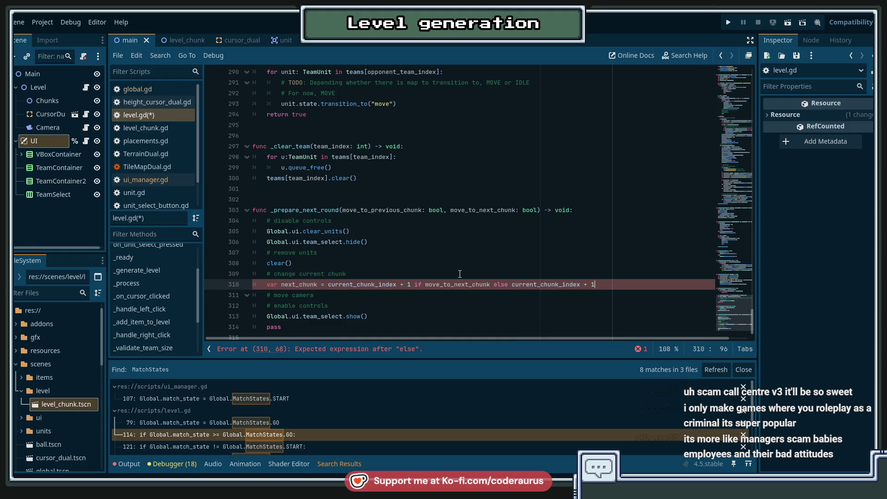
key("Left")
key("BackSpace")
type("-")
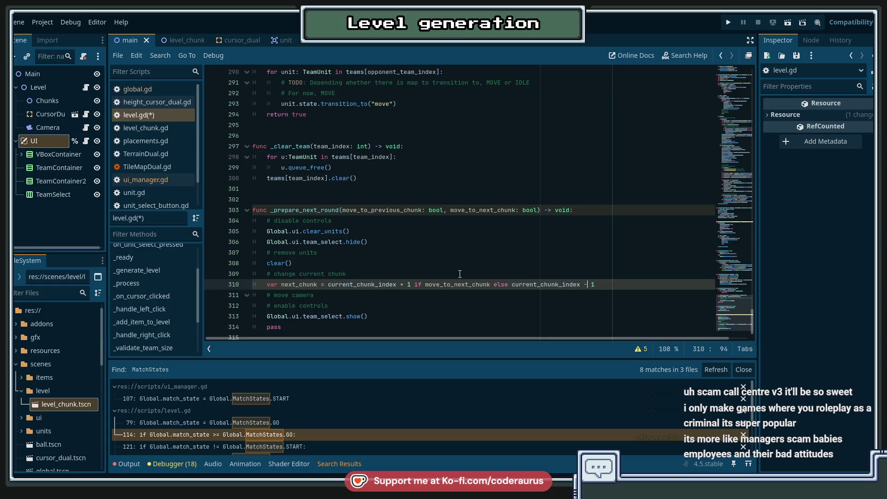
key("Return")
key("ctrl+s")
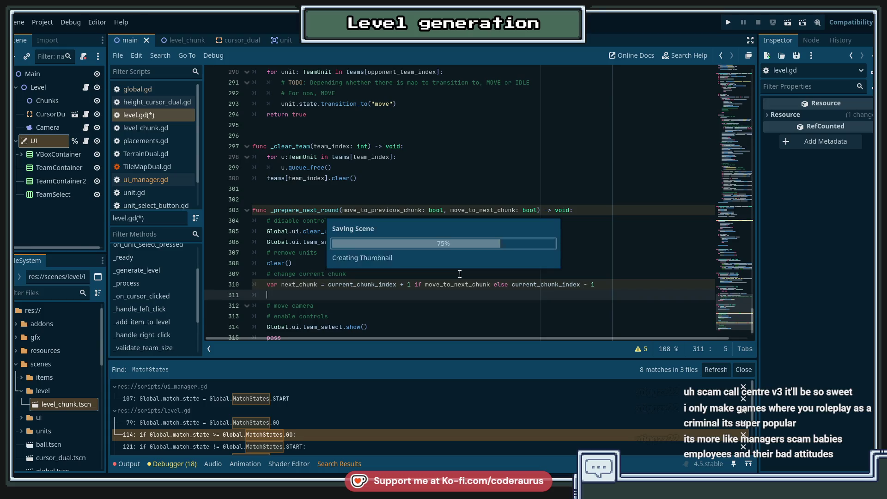
type("i")
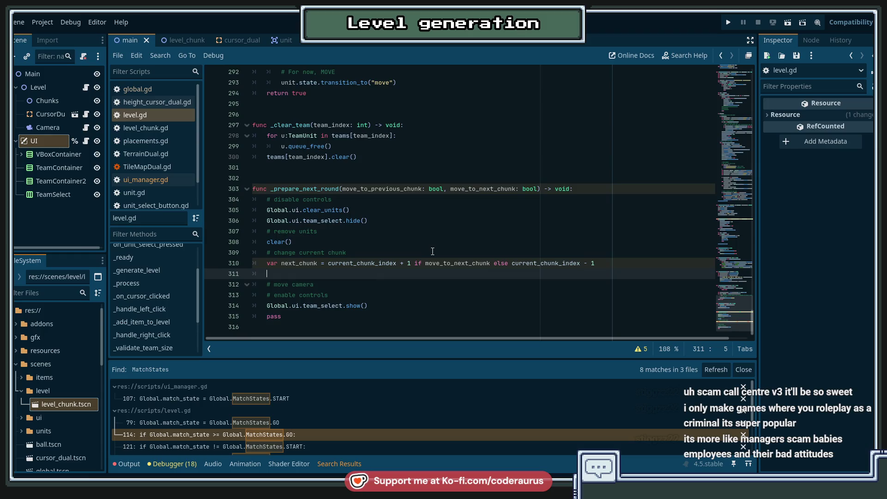
type("f ")
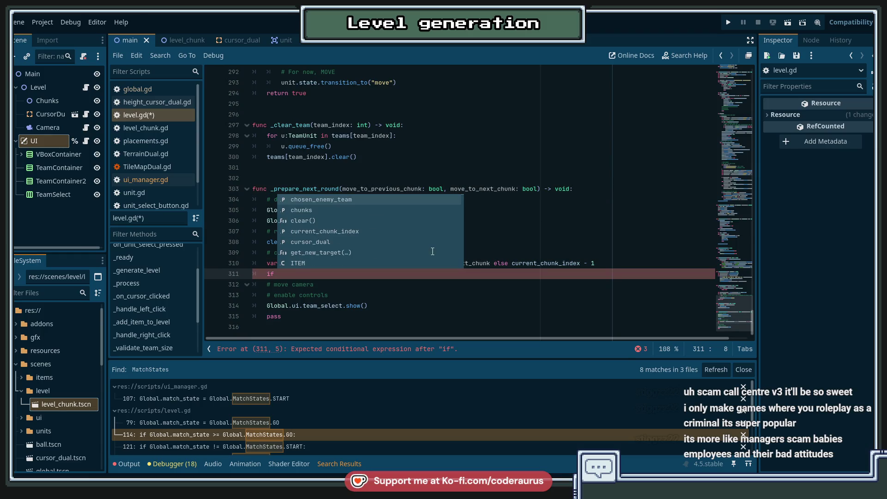
type("chunks")
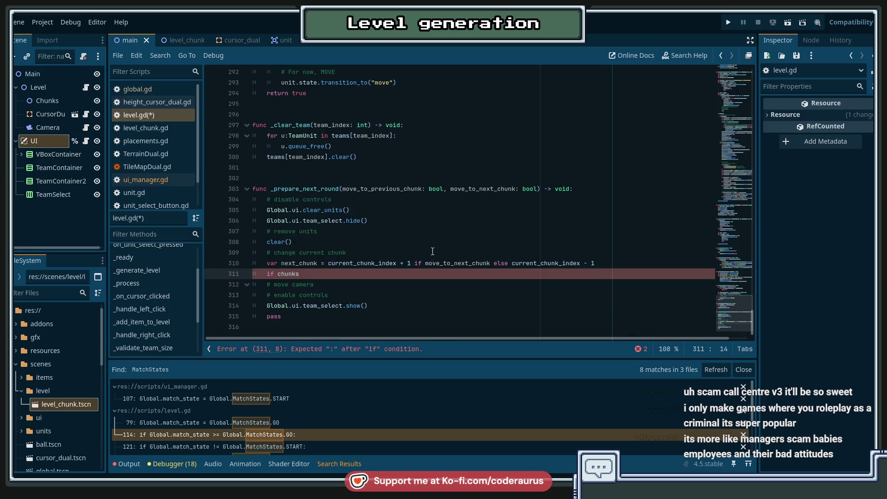
type(".size")
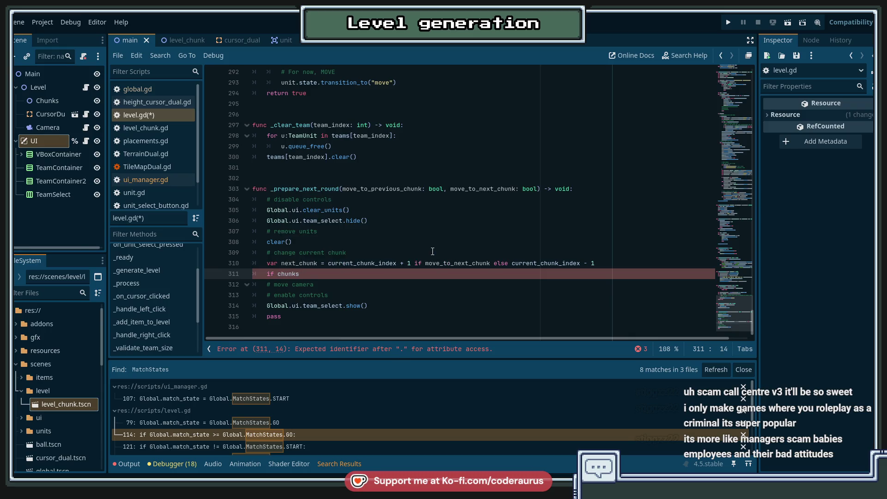
Delete the wrong completion, leaving line 311 as a bare if.
key("Return")
key("BackSpace")
key("BackSpace")
key("BackSpace")
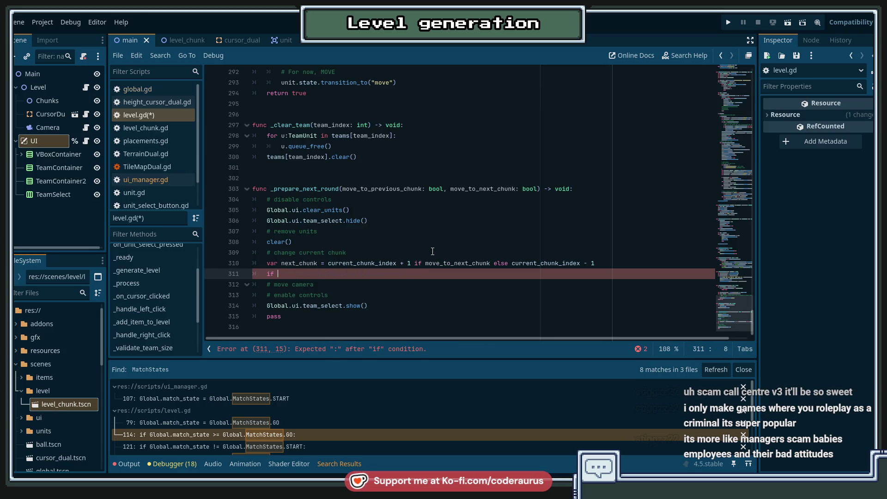
key("BackSpace")
Search level.gd for 'chunks', step through the matches, then return to the if line.
key("ctrl+f")
type("chunks")
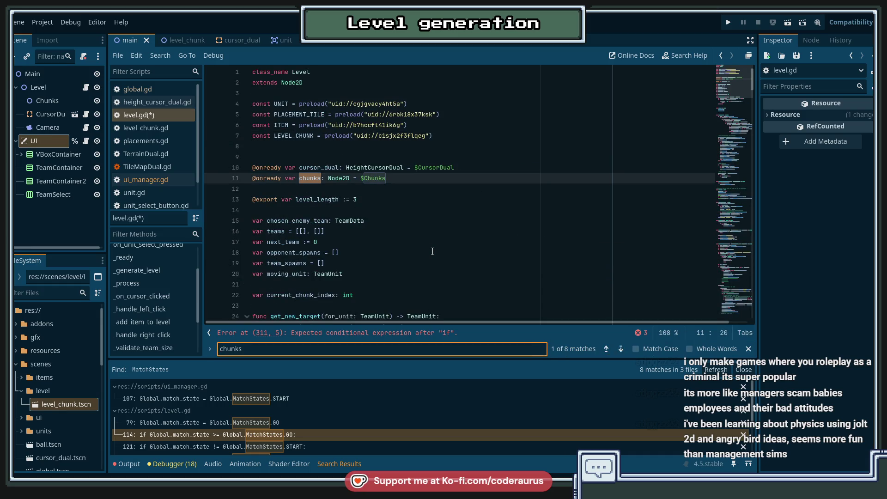
key("Return")
key("Return")
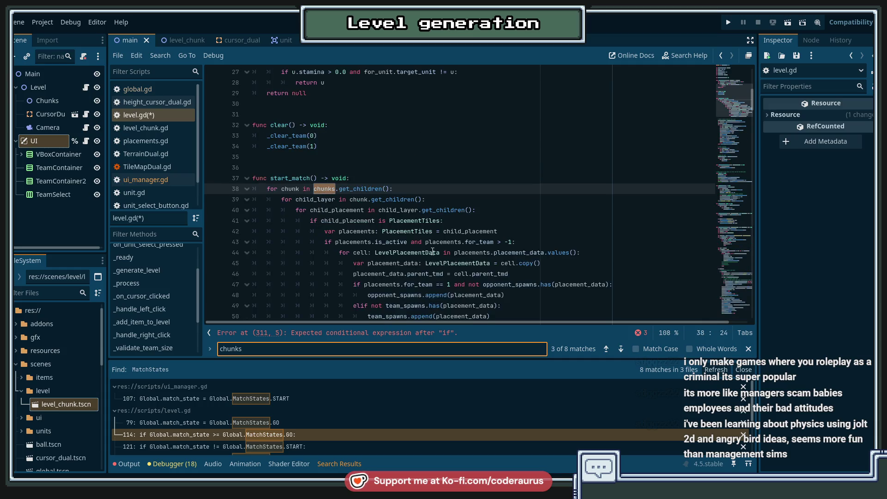
key("Return")
key("Return")
key("Return")
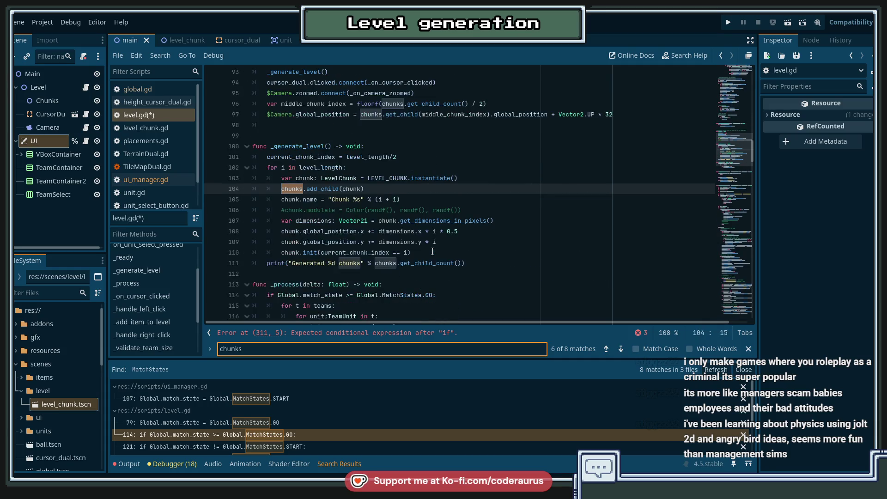
key("Return")
scroll(433, 252, "down", 20)
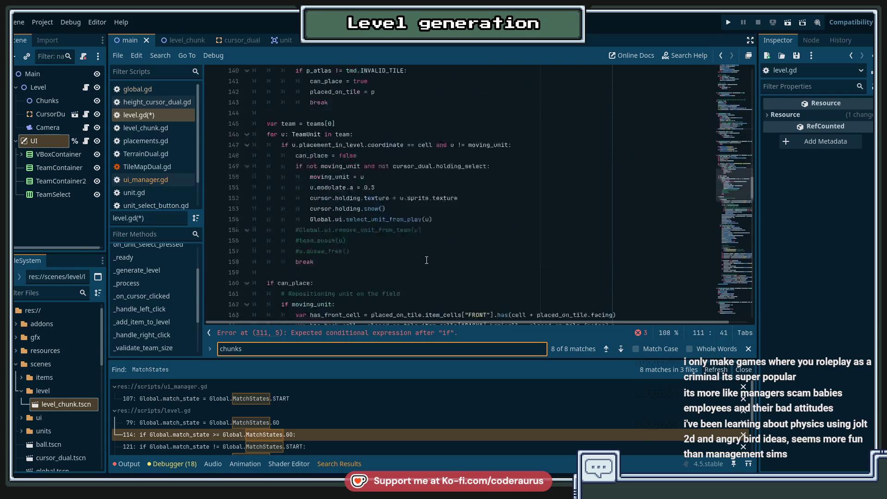
scroll(699, 222, "down", 20)
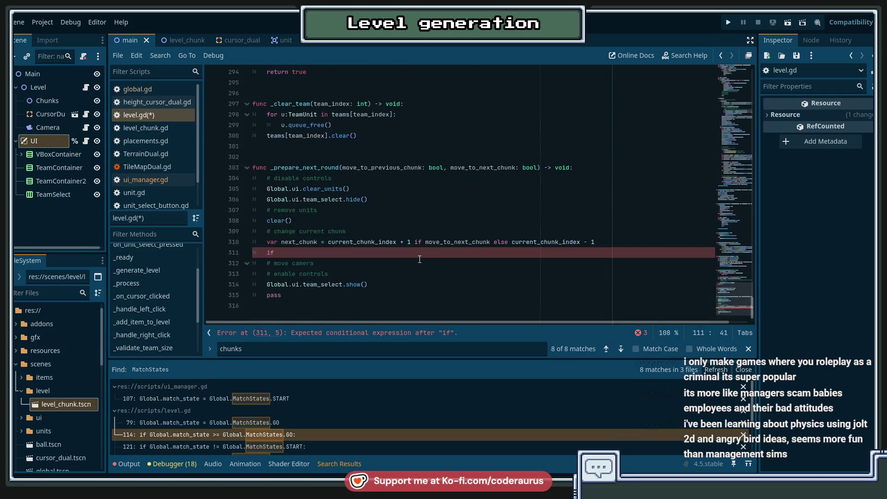
left_click(408, 254)
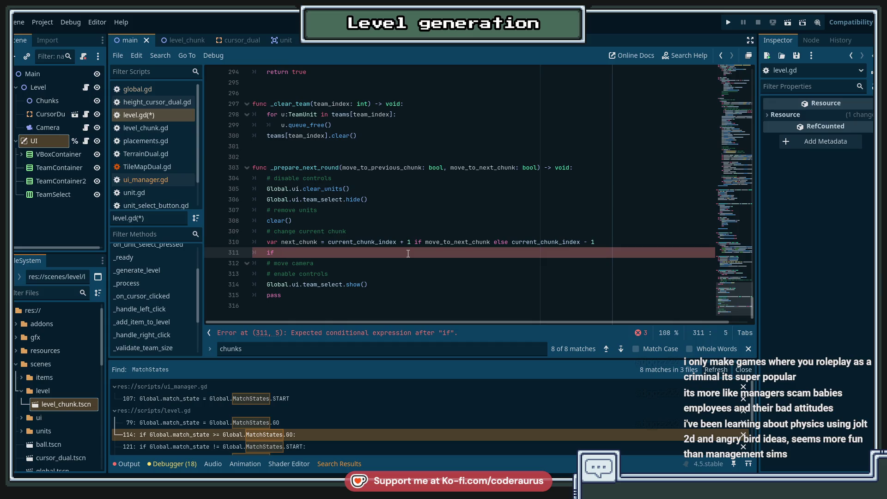
Insert 'var chunk_count = chunks.get_child_count()' above the if line.
key("Home")
key("Return")
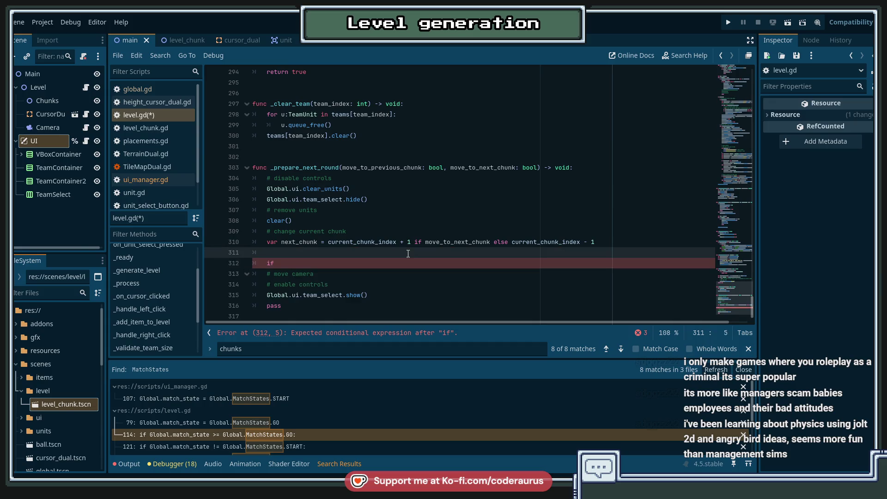
key("End")
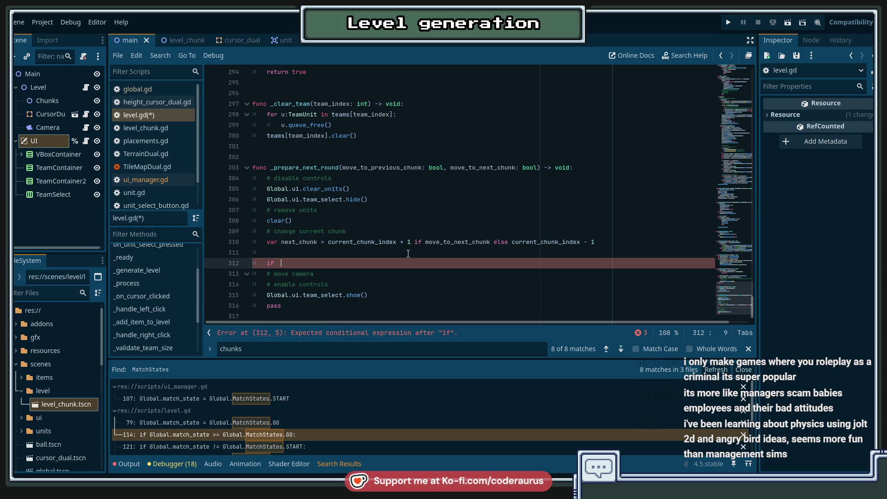
key("Up")
type("var chu")
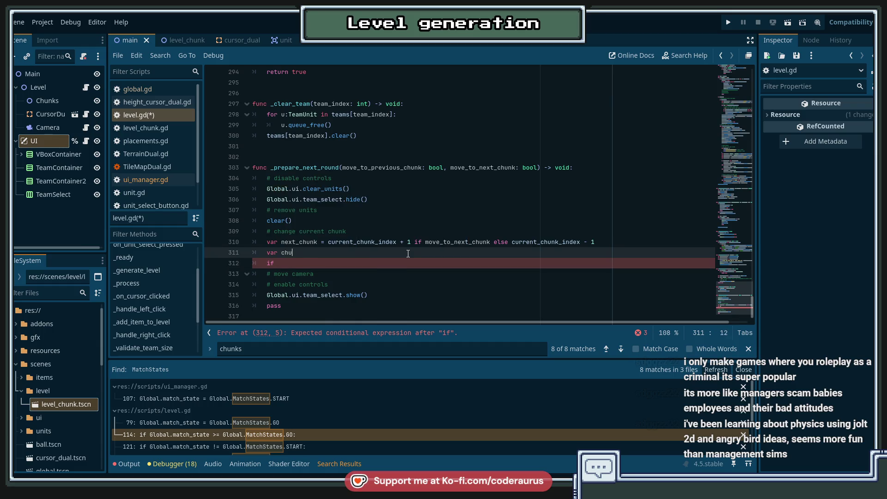
type("nk_size")
key("BackSpace")
key("BackSpace")
key("BackSpace")
type("count =")
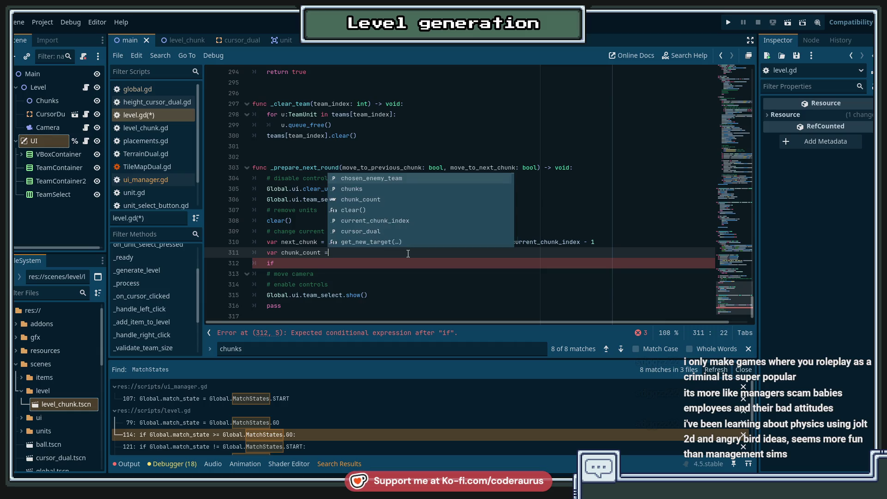
type(" chunks.get_")
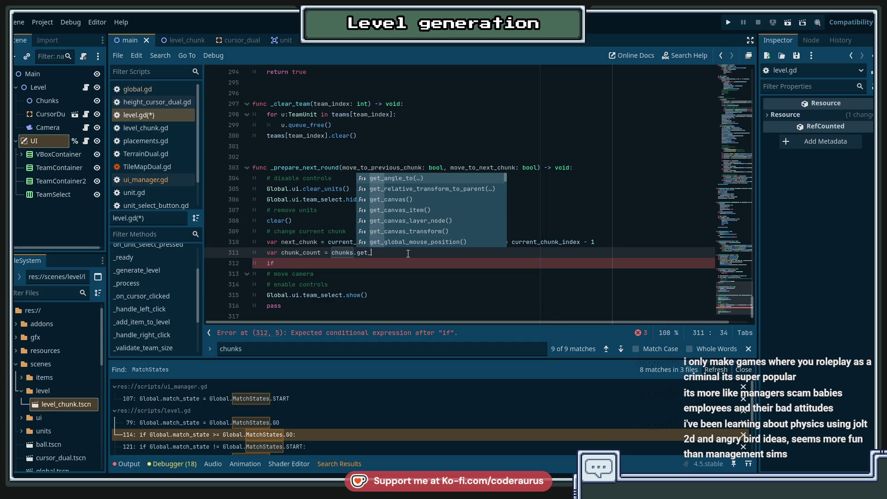
type("child_c")
key("Return")
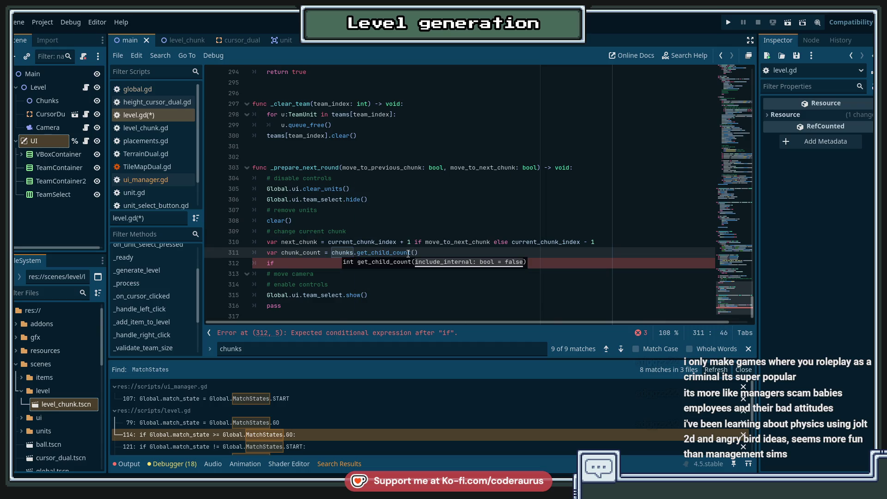
Complete the condition as 'if next_chunk == chunk_count or next_chunk < 0:' and open its body.
key("Down")
type("chunks")
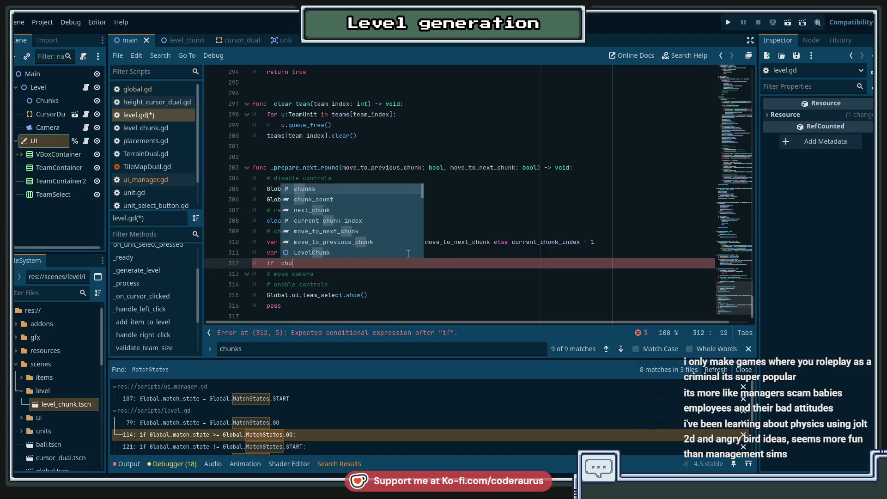
key("BackSpace")
type("_c")
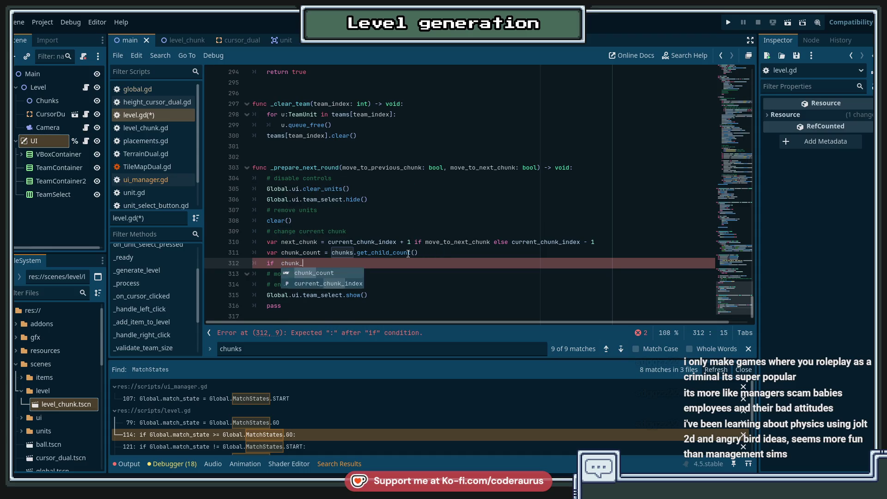
key("Return")
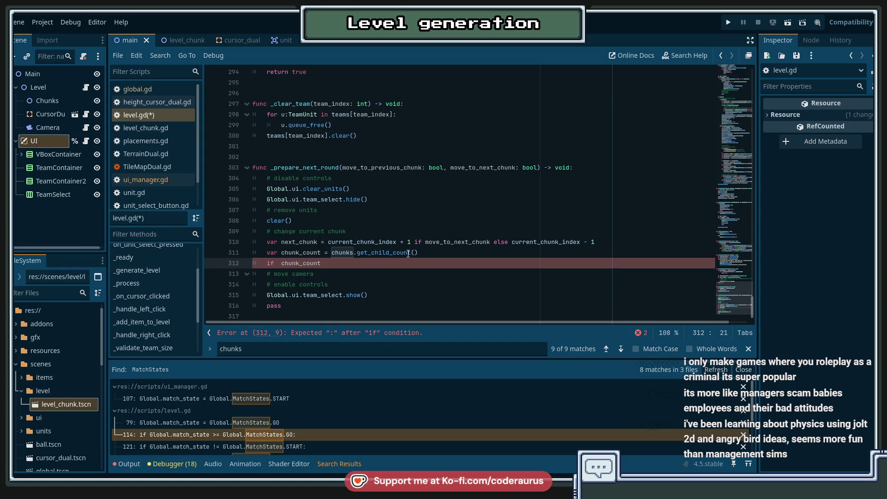
key("ctrl+Left")
type("next_")
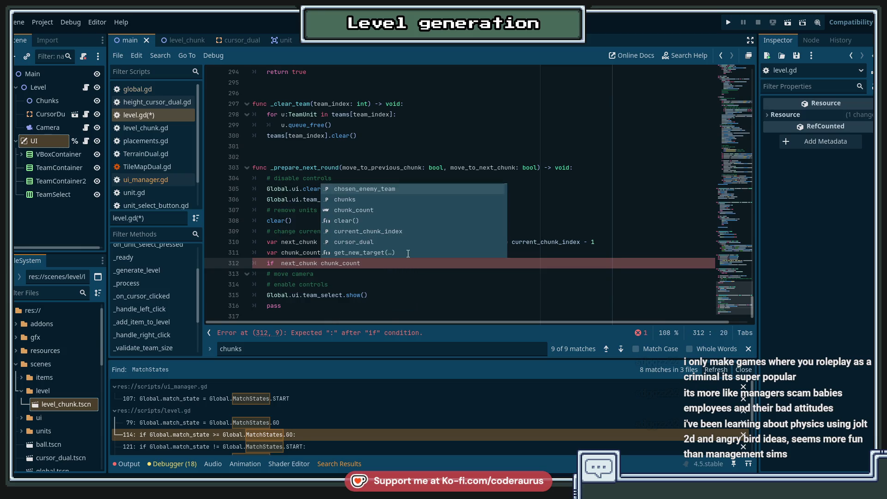
type("==")
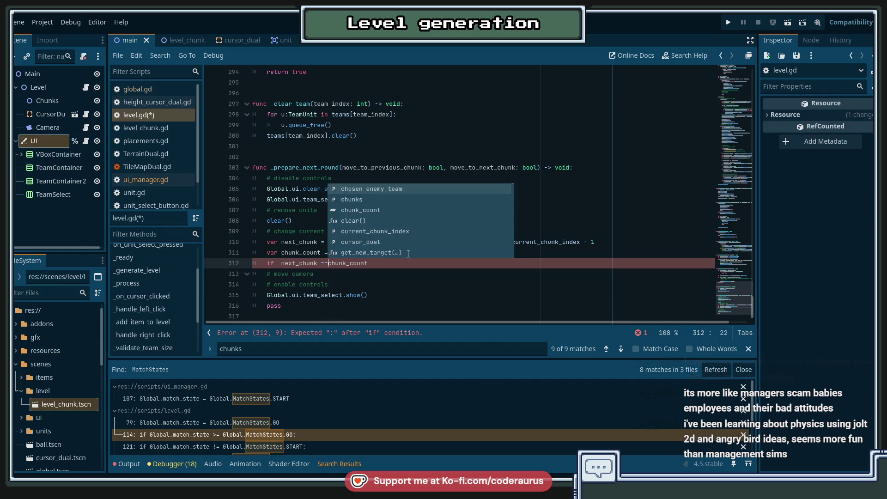
key("End")
type("or en")
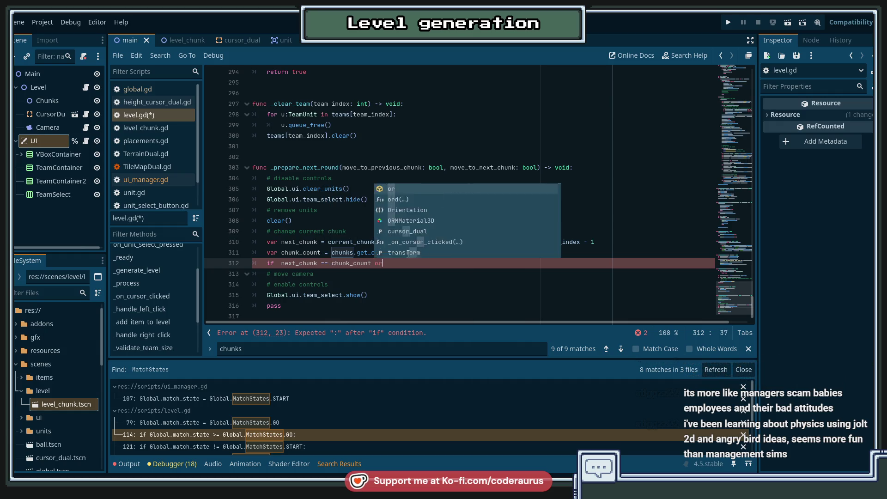
key("BackSpace")
key("BackSpace")
type("next_")
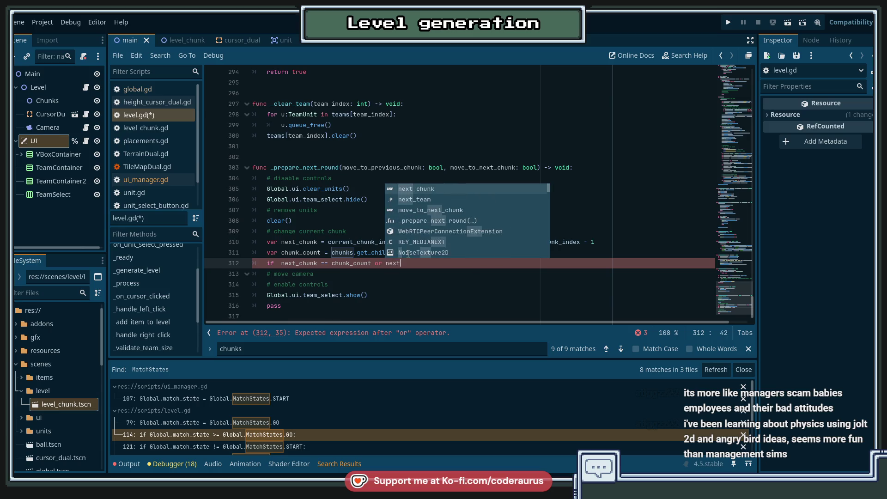
type("chunk")
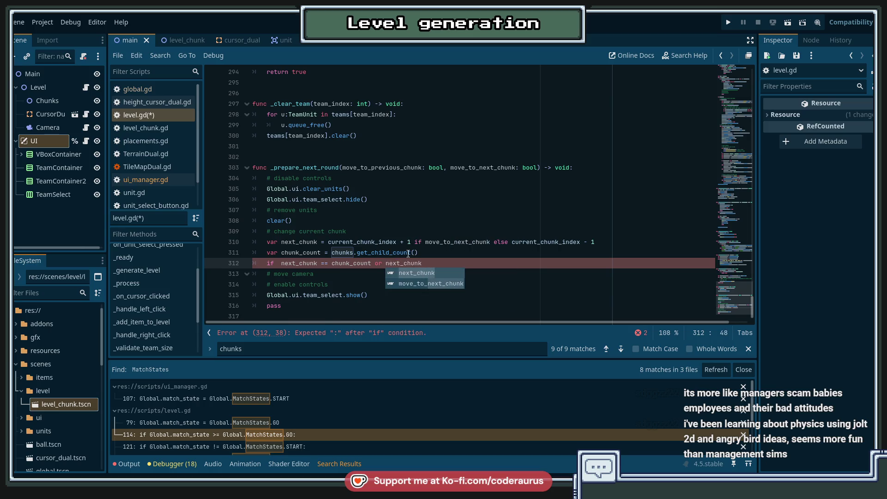
type(" < 0")
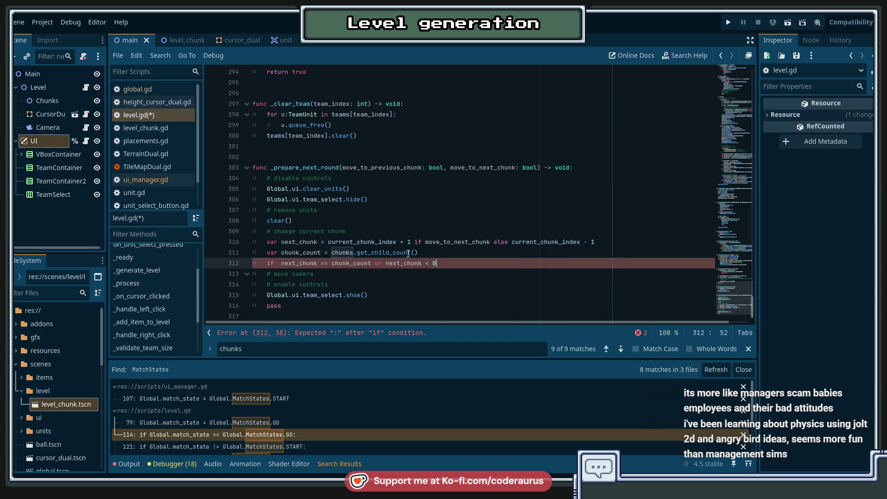
type(":")
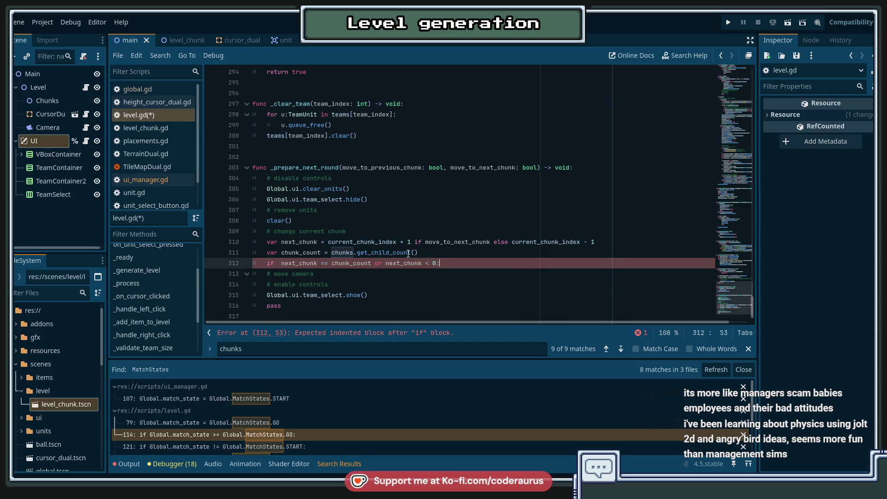
key("Return")
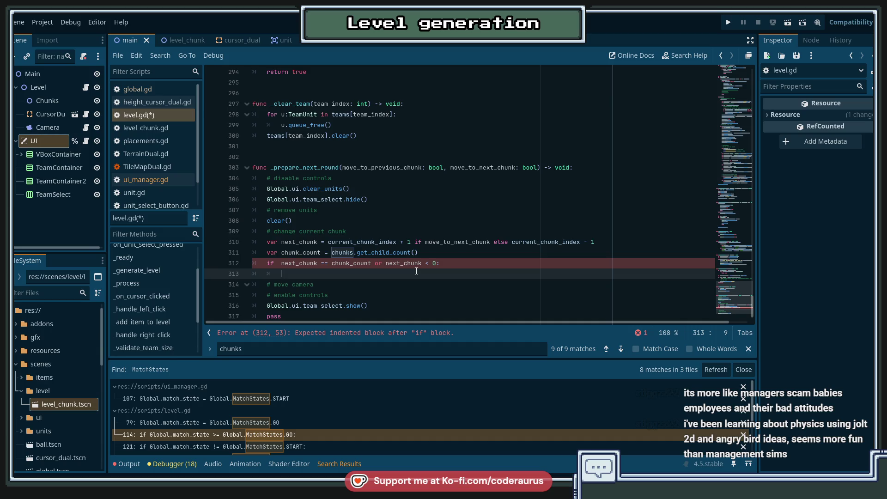
Add the comment '# The end of the match' above the if statement.
key("Up")
key("ctrl+shift+Return")
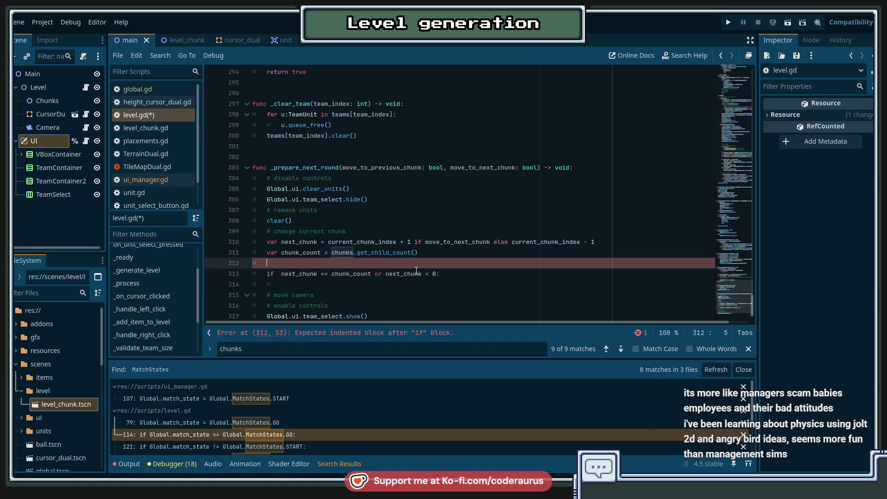
type("# The end ")
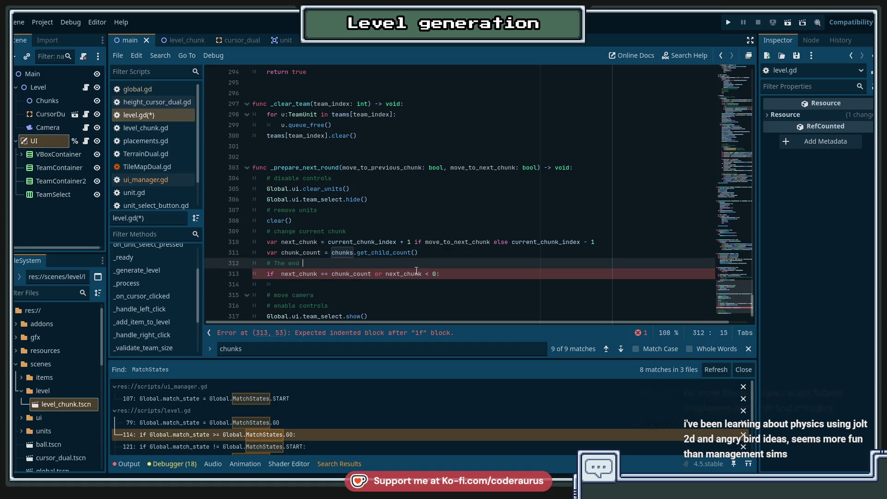
type("of the match?")
Fill the if body with Global.match_state = Global.MatchStates.END and return, then save.
left_click(444, 281)
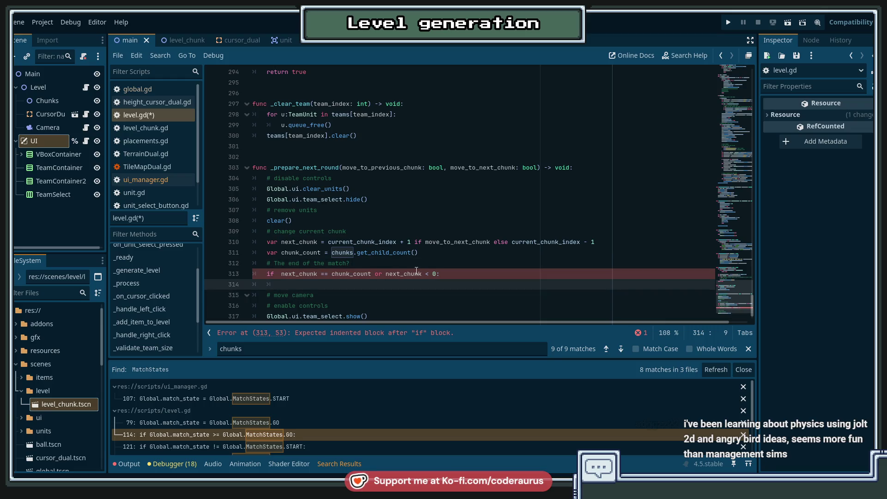
scroll(444, 280, "down", 1)
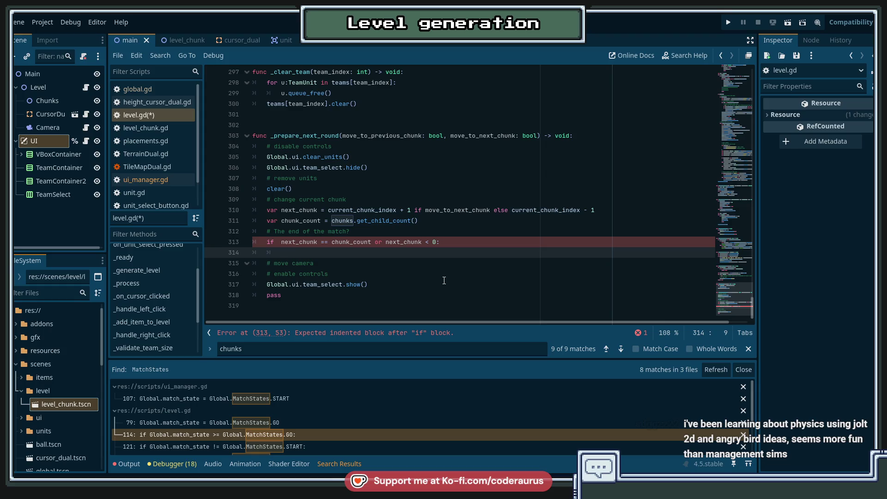
type("return")
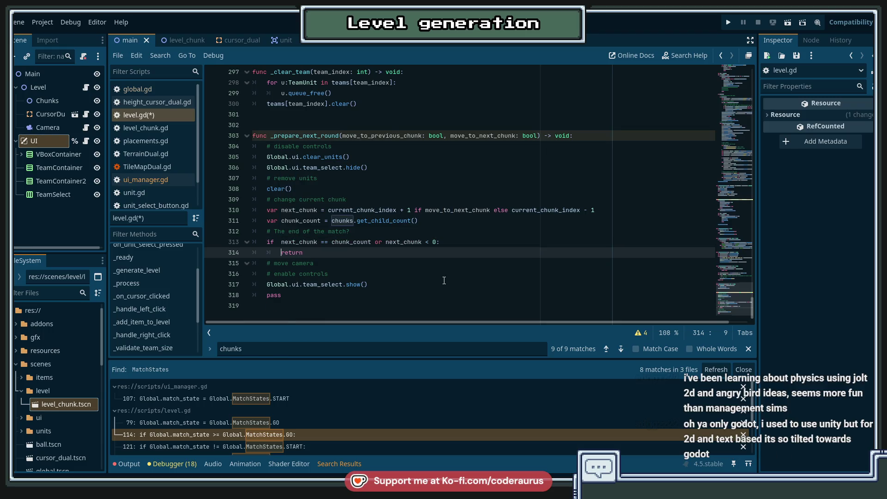
key("Return")
key("Up")
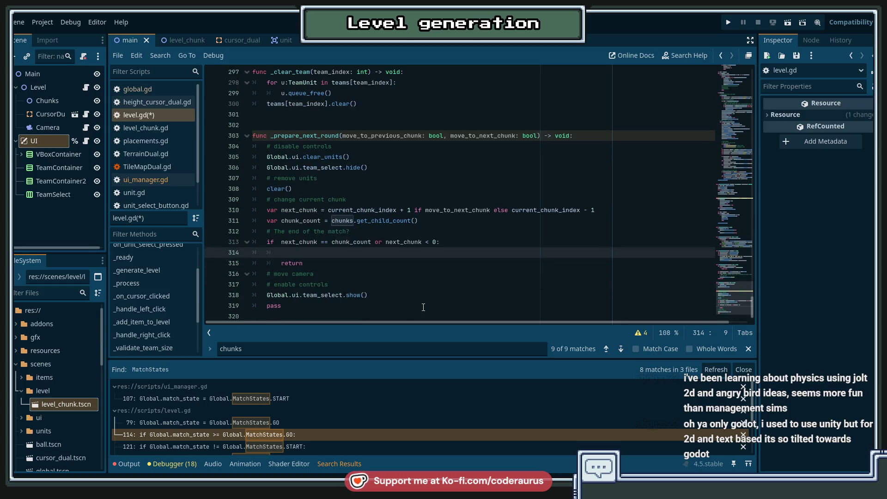
type("Global.")
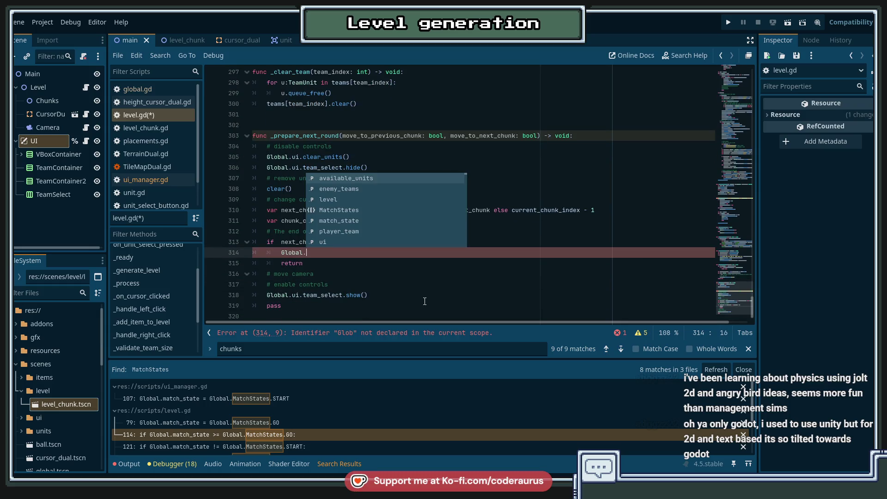
type("ma")
key("Return")
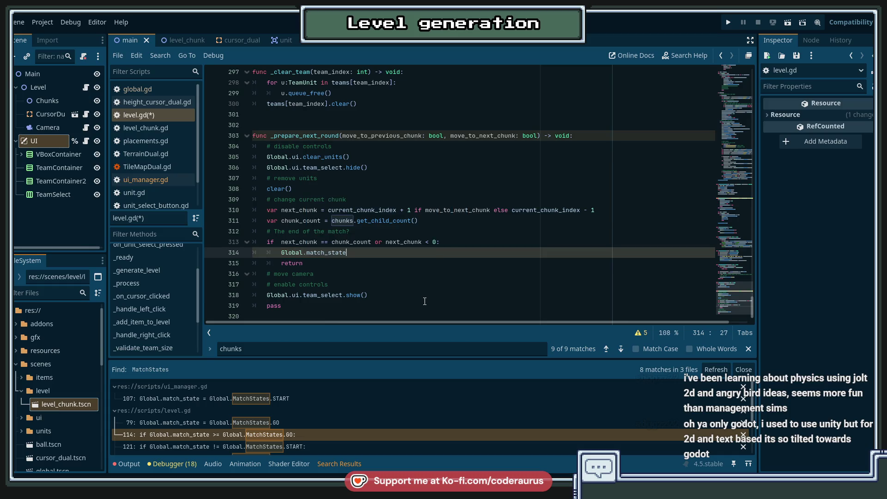
type(" = Global.")
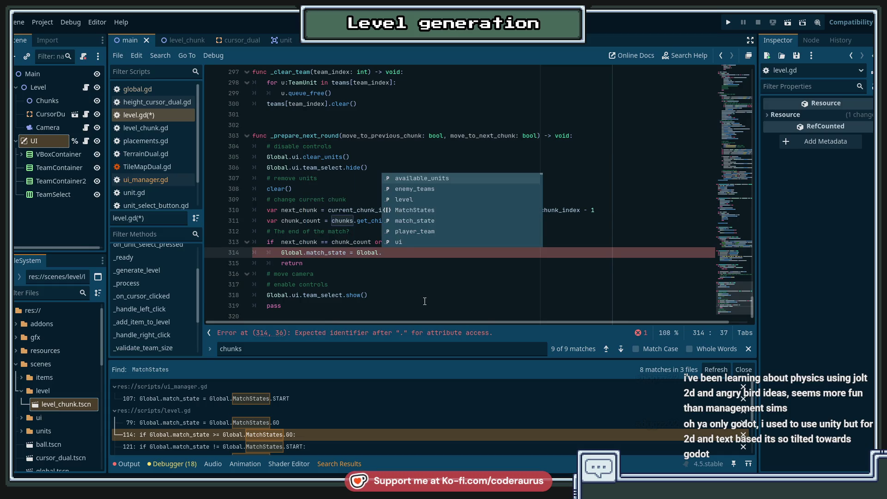
type("mat")
key("Down")
key("Return")
type(".")
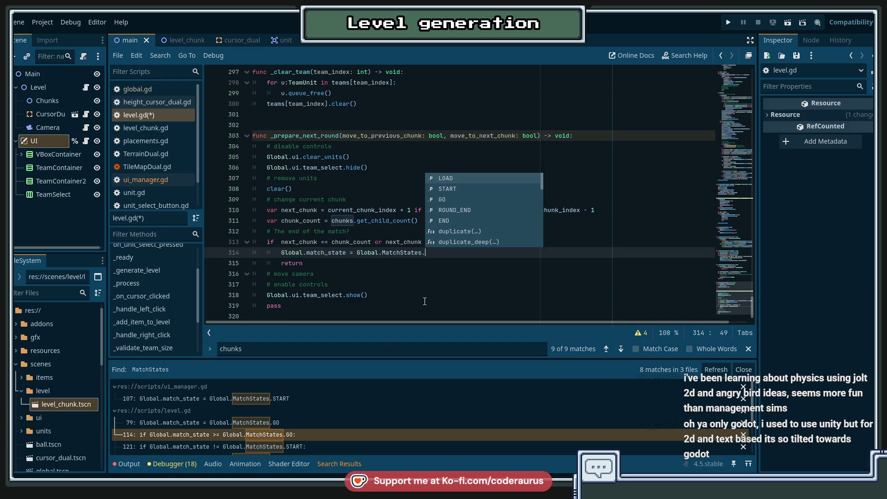
type("e")
key("Return")
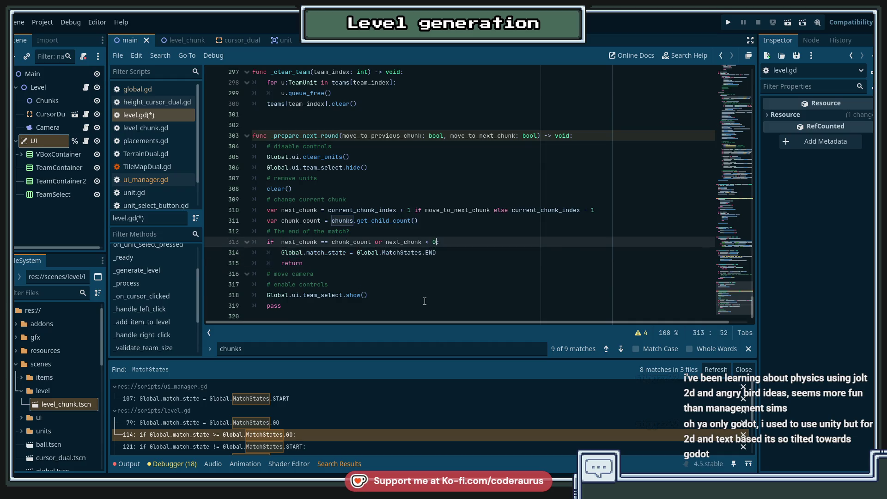
key("ctrl+s")
Select the round-end print statement, then return to the end of the if line.
scroll(424, 301, "up", 1)
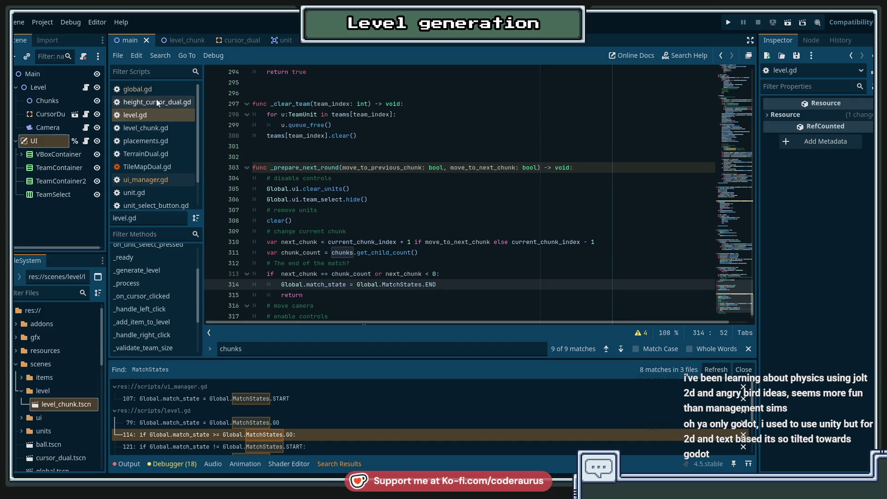
scroll(407, 209, "up", 4)
scroll(407, 208, "up", 3)
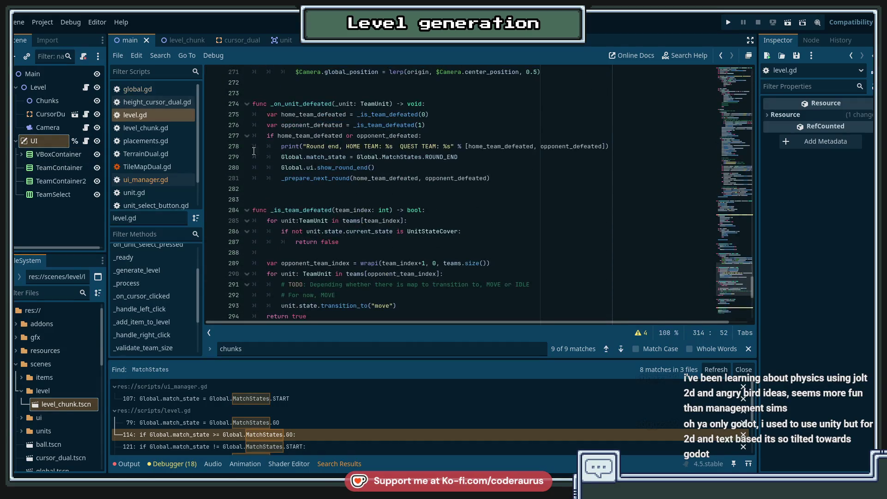
left_click(283, 146)
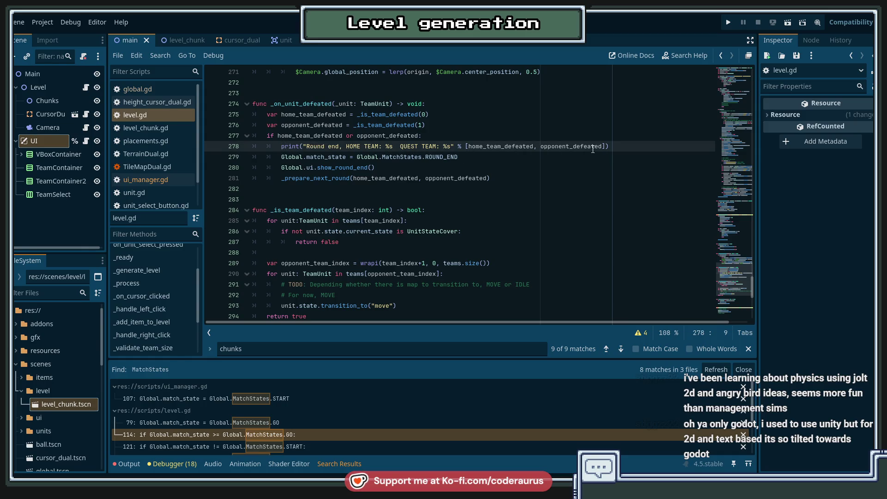
left_click(609, 147, "shift")
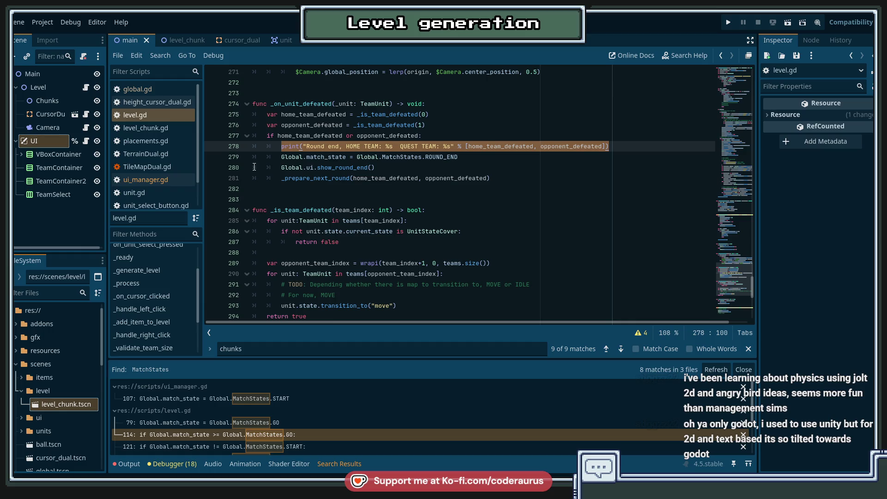
left_click(290, 178, "ctrl")
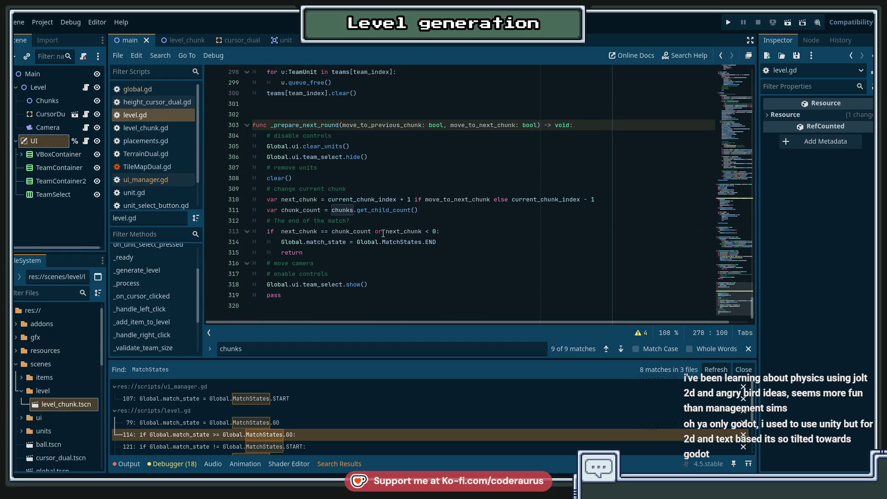
left_click(481, 252)
left_click(484, 243)
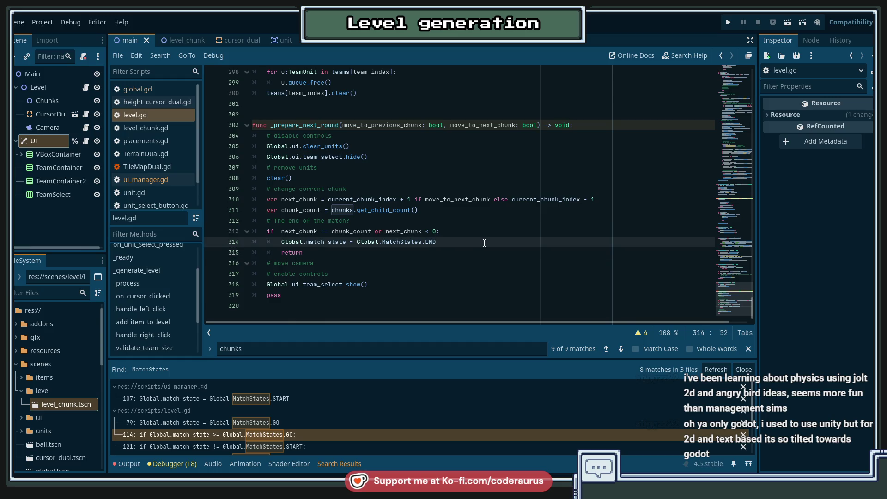
Under the if line, paste the print statement and change it to print("Match end!").
key("Up")
key("Return")
type("print(\"Round end, HOME TEAM: %s  QUEST TEAM: %s\" % [home_team_defeated, opponent_defeated])")
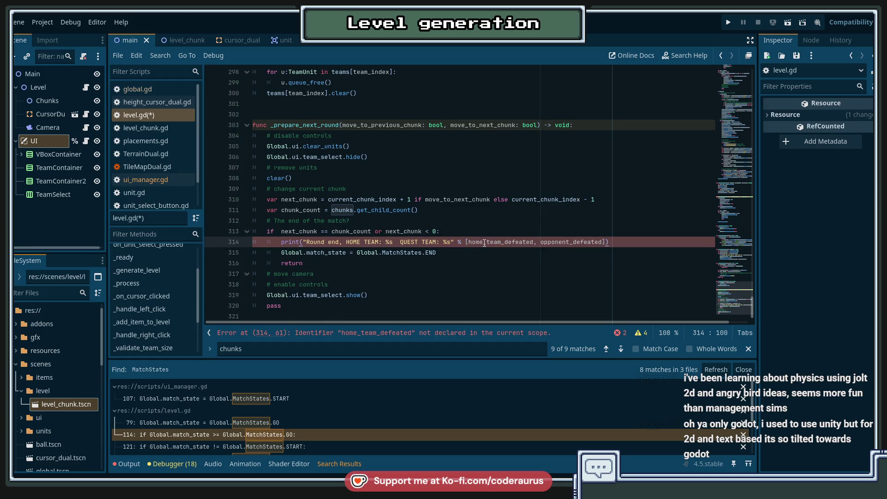
key("Left")
key("ctrl+Left")
key("ctrl+Left")
key("ctrl+Left")
key("ctrl+shift+Right")
key("ctrl+shift+Right")
key("ctrl+shift+Right")
key("ctrl+shift+Left")
key("ctrl+shift+Left")
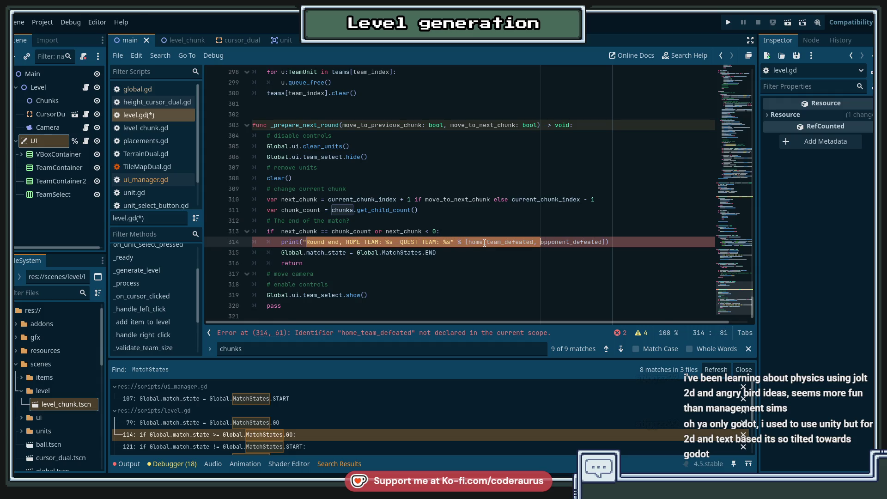
key("ctrl+shift+Right")
key("ctrl+shift+Right")
key("BackSpace")
type("\"")
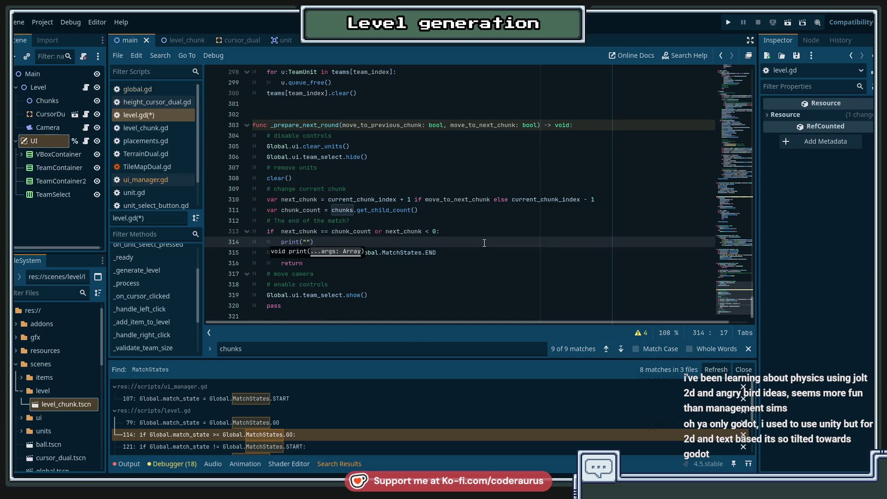
key("Left")
type("Match end!")
Add var victor = "HOME" if move_to_next_chunk else "OPPONENT".
key("End")
key("Return")
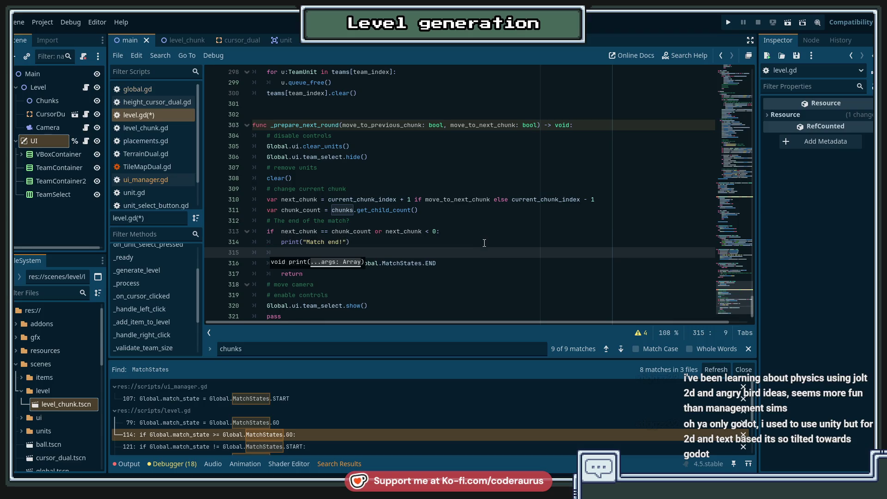
type("var v")
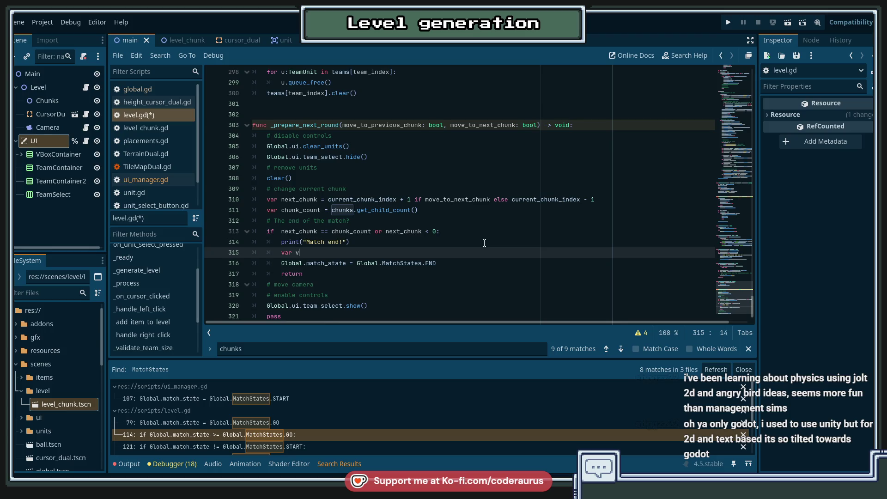
type("ar cictory")
key("BackSpace")
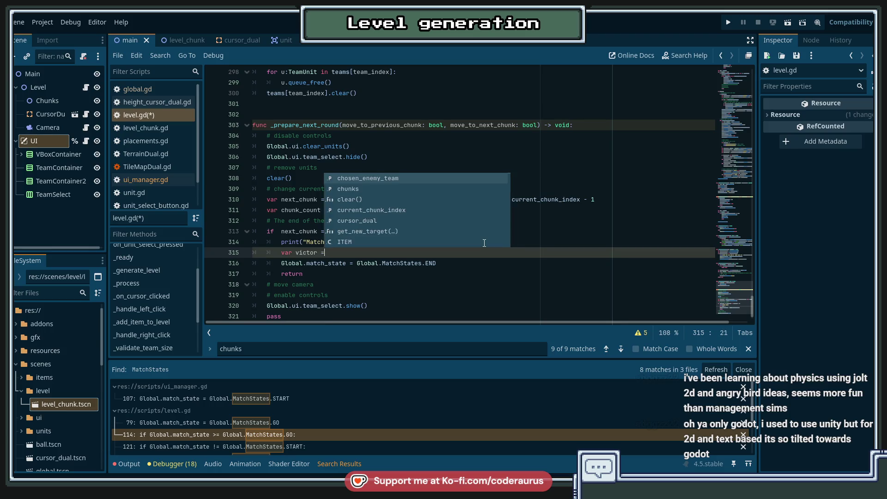
type("= \"HOME\" ")
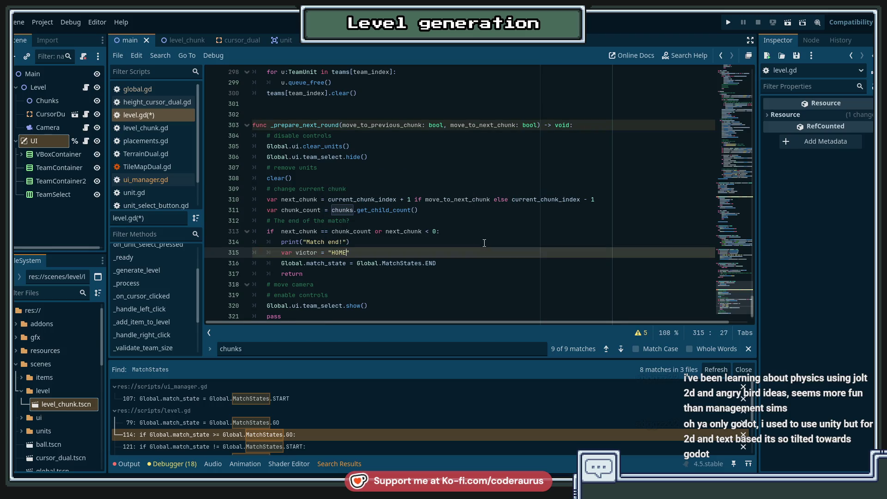
type("if ")
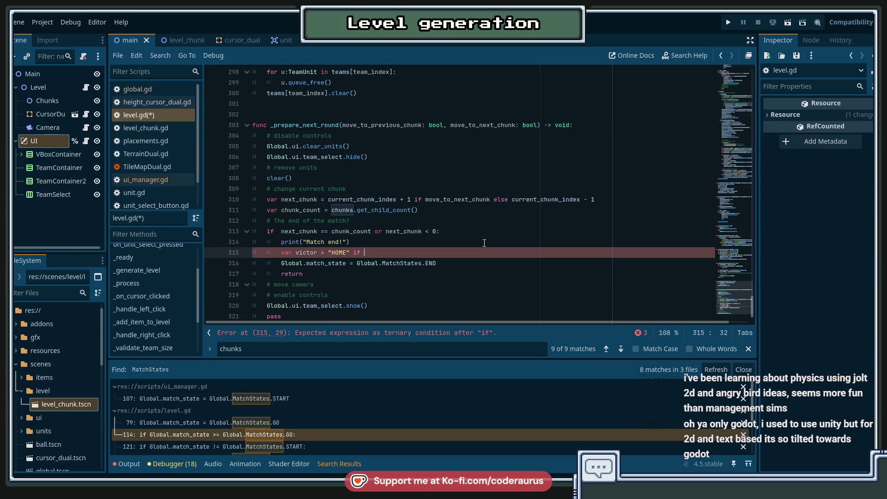
type("moveto")
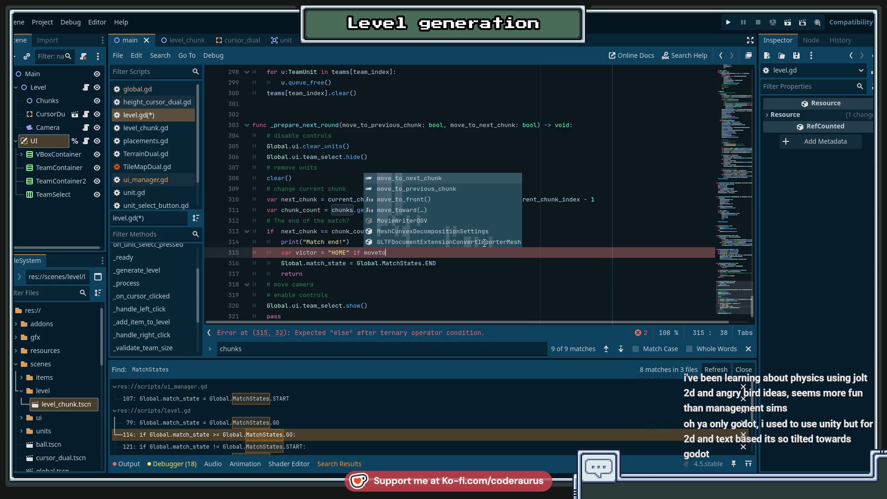
key("Return")
type("else ")
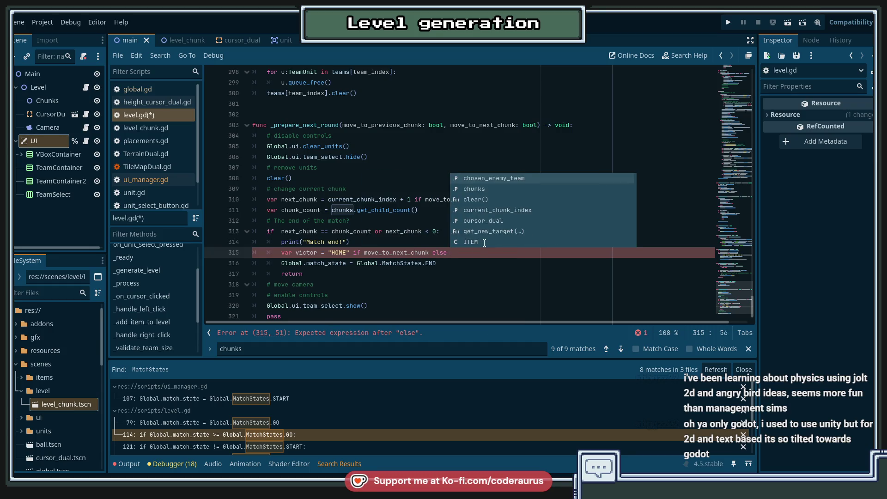
type("\"OPPONENT")
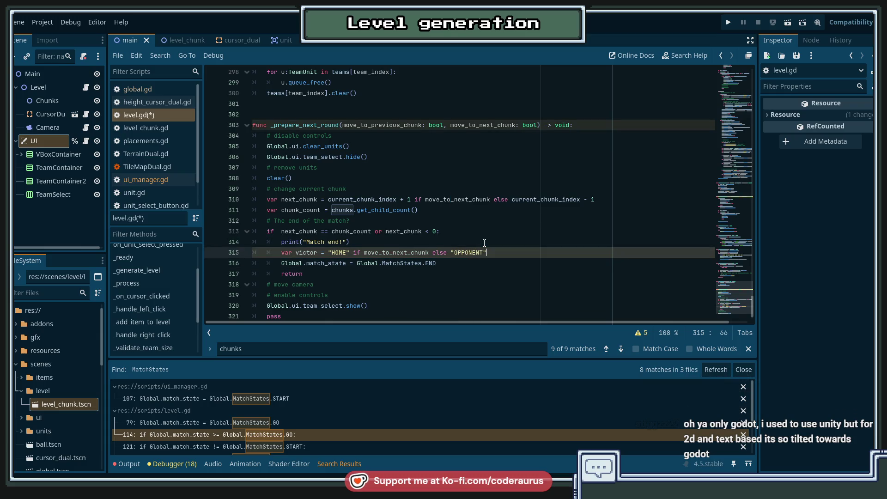
Add print("Winner is %s" % victor) and save level.gd.
key("Return")
type("a")
key("BackSpace")
type("print(\"")
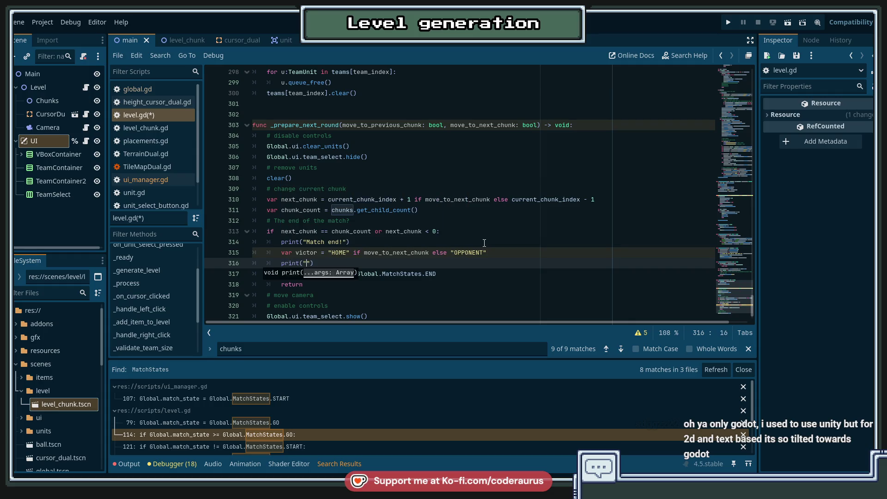
type("Victor")
type(" is")
key("ctrl+shift+Right")
type("Winner")
key("Right")
key("Right")
key("Right")
type("%s\"")
type(" % victor")
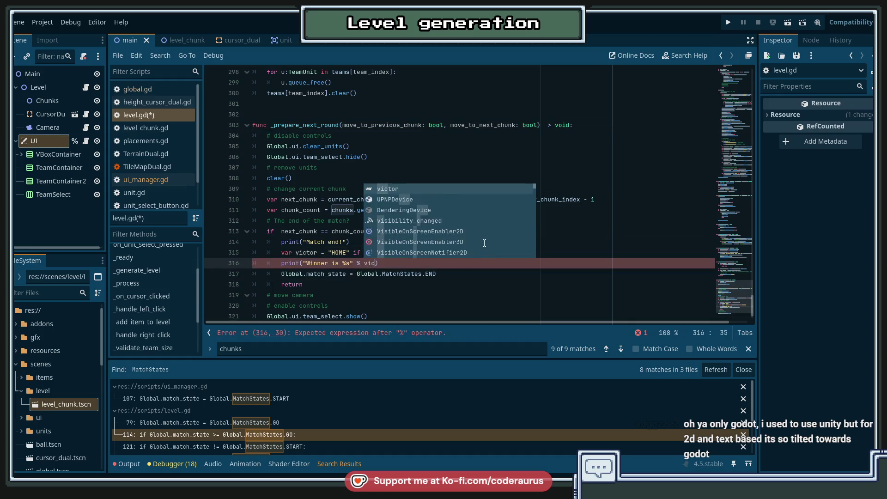
key("Escape")
key("Down")
key("ctrl+s")
key("Down")
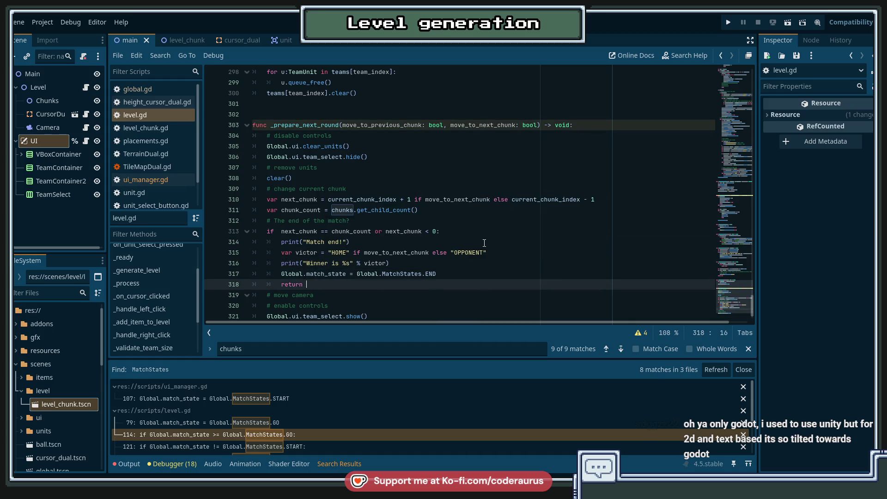
key("Up")
key("Up")
key("Up")
left_click(484, 243)
left_click(460, 263)
scroll(458, 269, "down", 1)
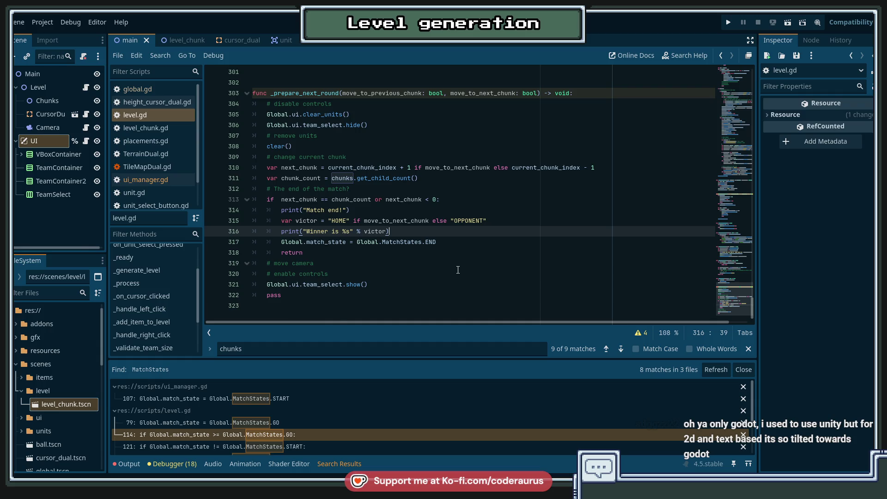
key("Down")
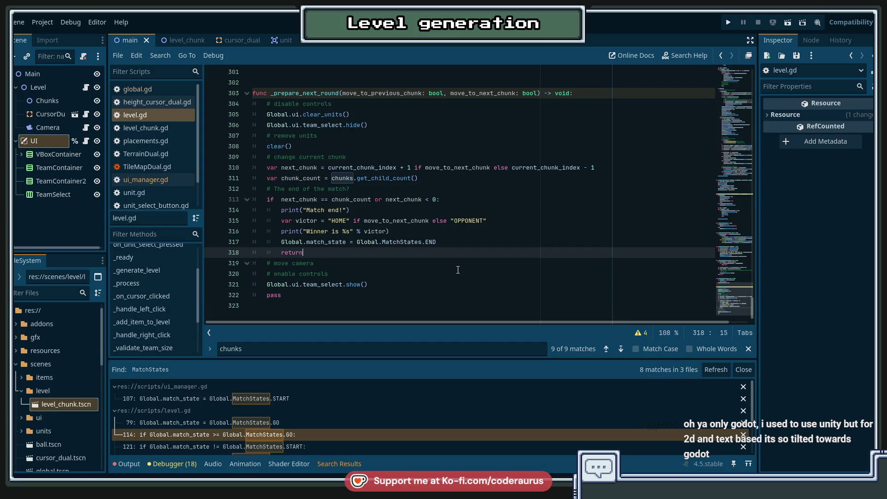
Complete the return statement and add an else branch setting current_chunk_index = next_chunk.
key("Down")
key("Up")
key("Up")
key("Down")
key("BackSpace")
type("rn")
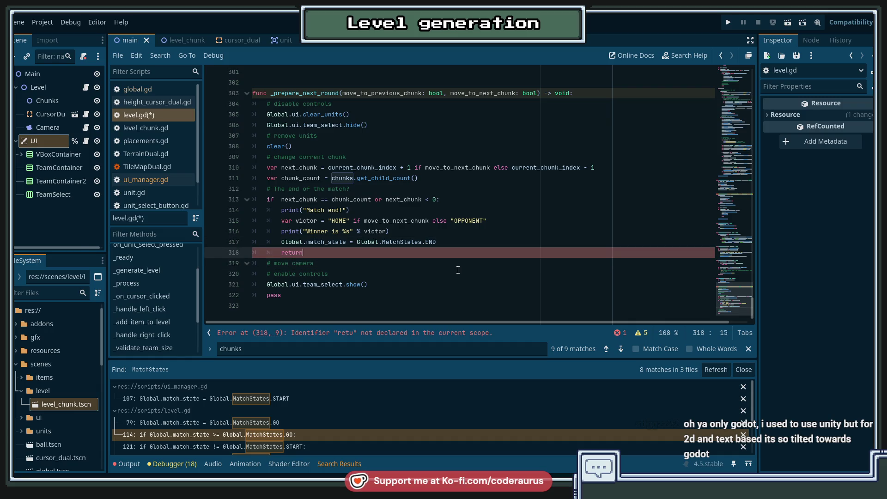
key("Return")
type("else:")
key("Return")
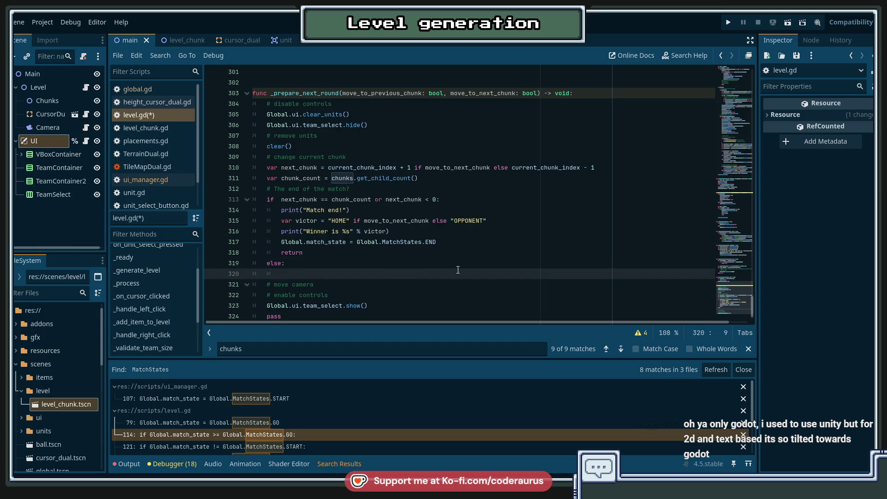
key("Up")
key("Up")
key("Up")
key("Down")
key("Down")
key("Down")
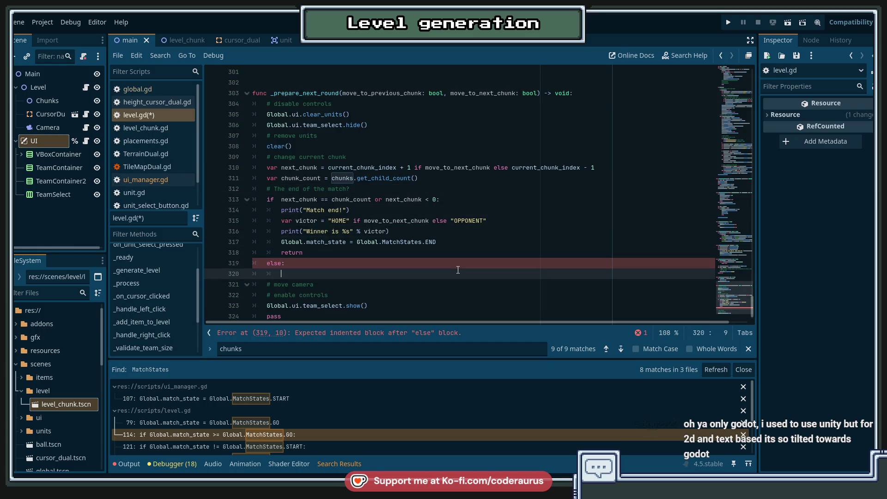
type("current_chunk_index")
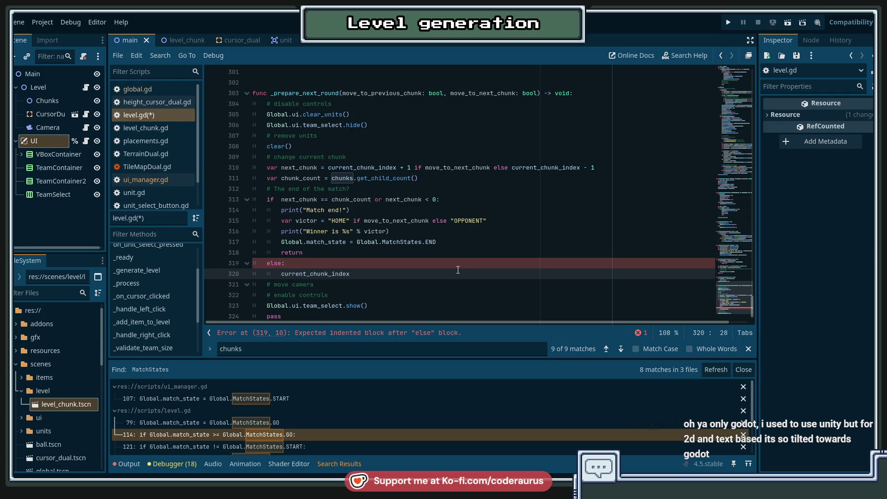
type(" = next_team")
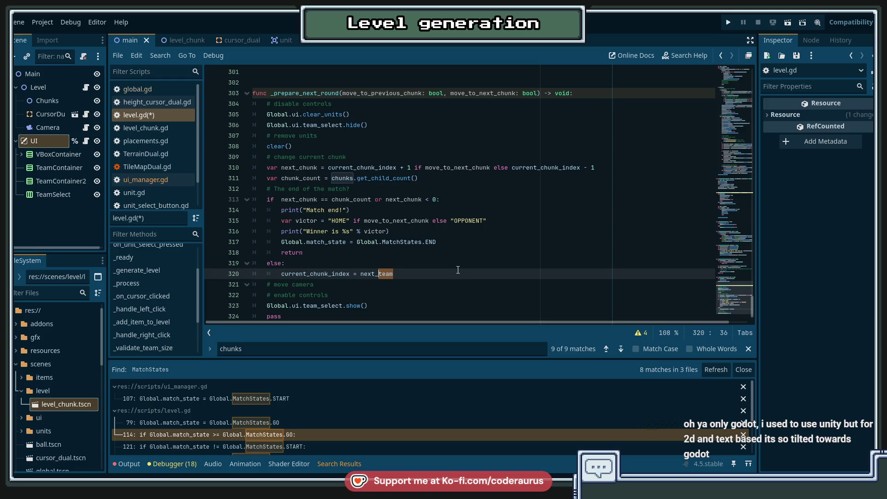
type("chunk")
key("Escape")
Add an empty line under the # move camera comment and save level.gd.
key("Down")
key("Down")
key("Down")
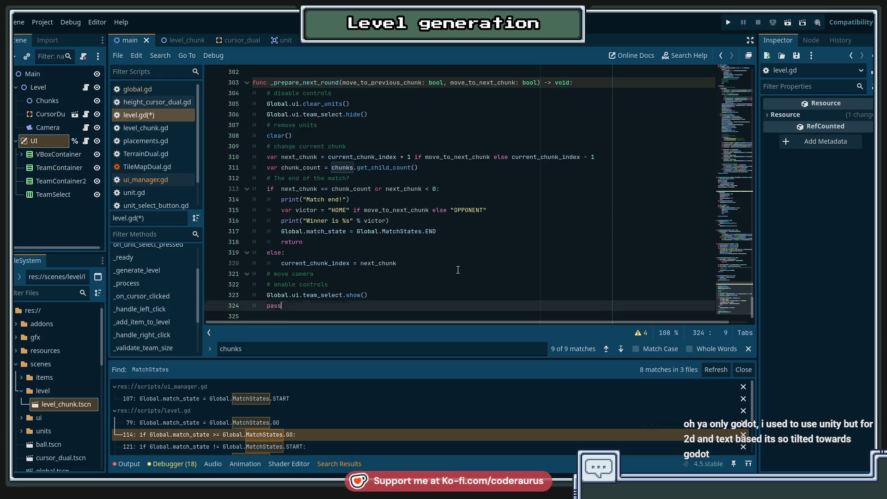
key("Up")
key("Up")
key("Up")
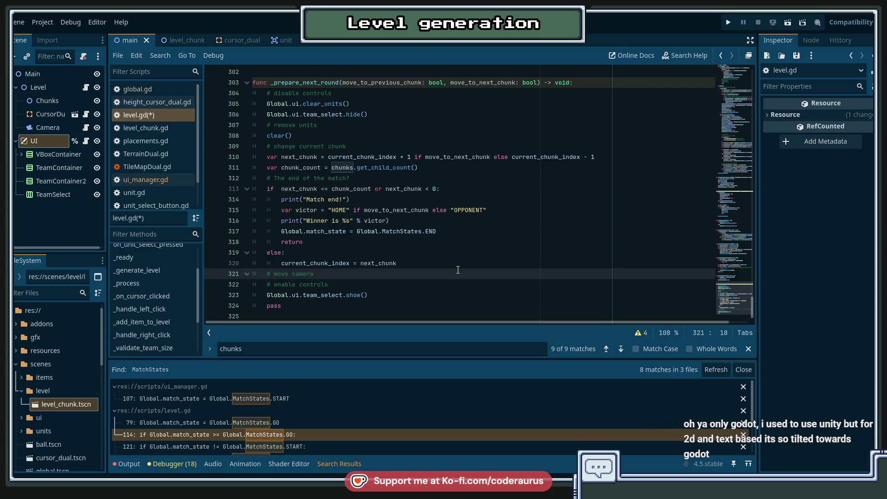
key("Return")
scroll(502, 212, "down", 1)
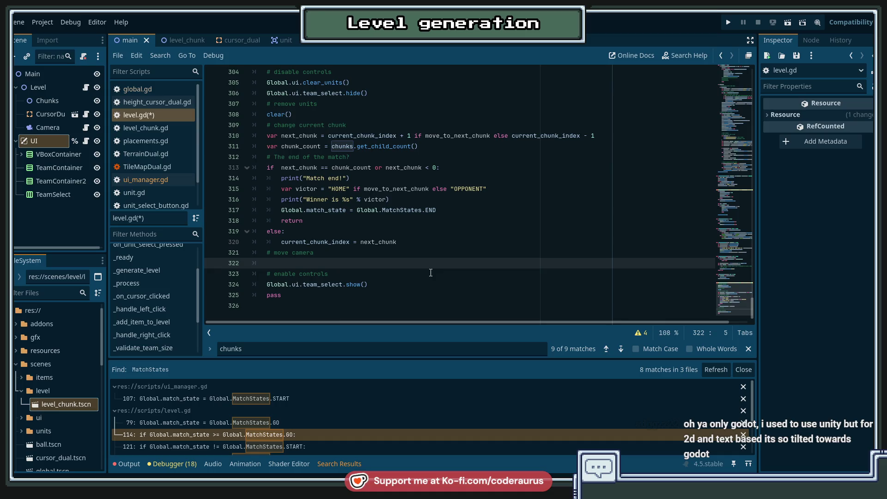
key("ctrl+s")
type("C")
key("BackSpace")
type("cam")
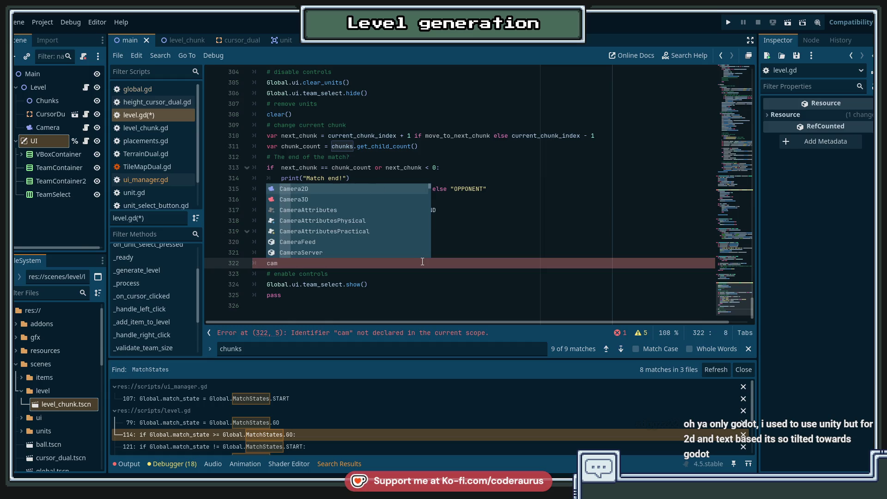
type("er")
key("BackSpace")
key("BackSpace")
key("BackSpace")
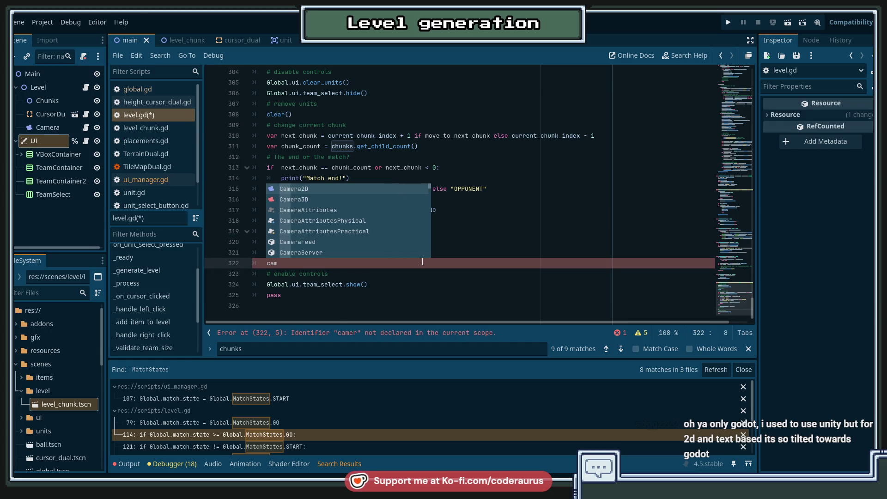
key("ctrl+s")
scroll(422, 262, "up", 20)
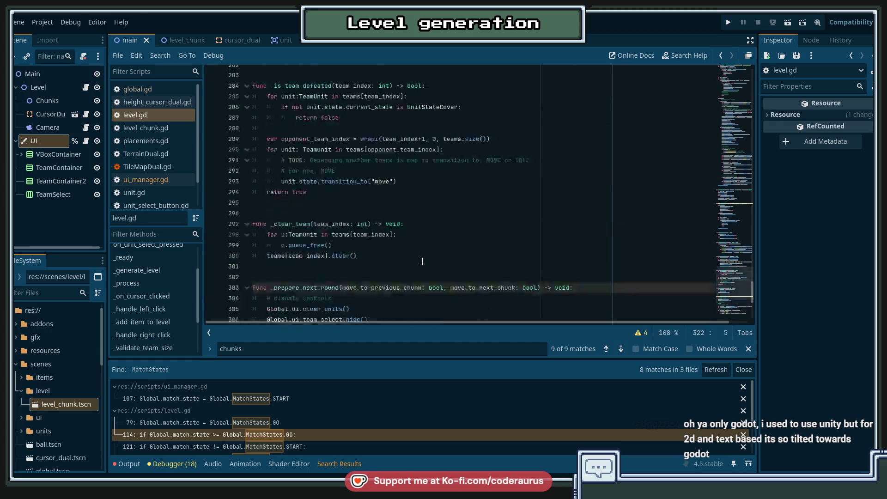
Drag the Camera node into the variable declarations to create an onready camera variable.
left_click_drag(735, 235, 739, 70)
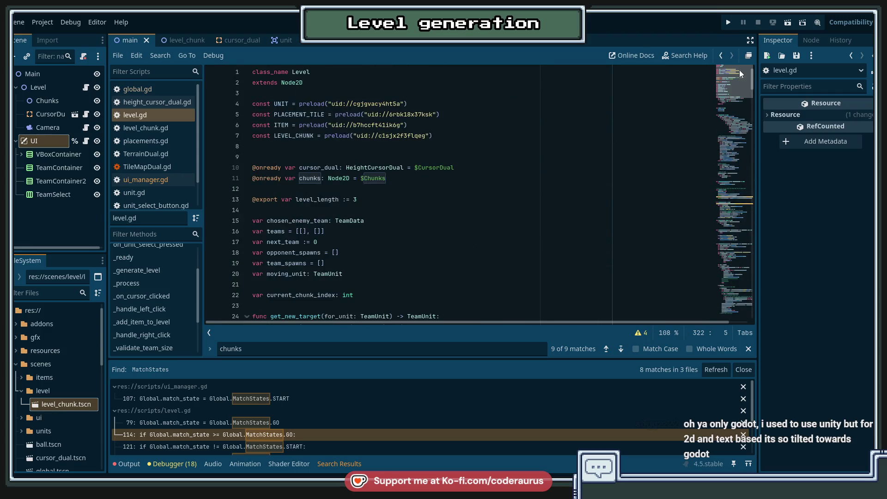
left_click(384, 199)
scroll(384, 199, "down", 2)
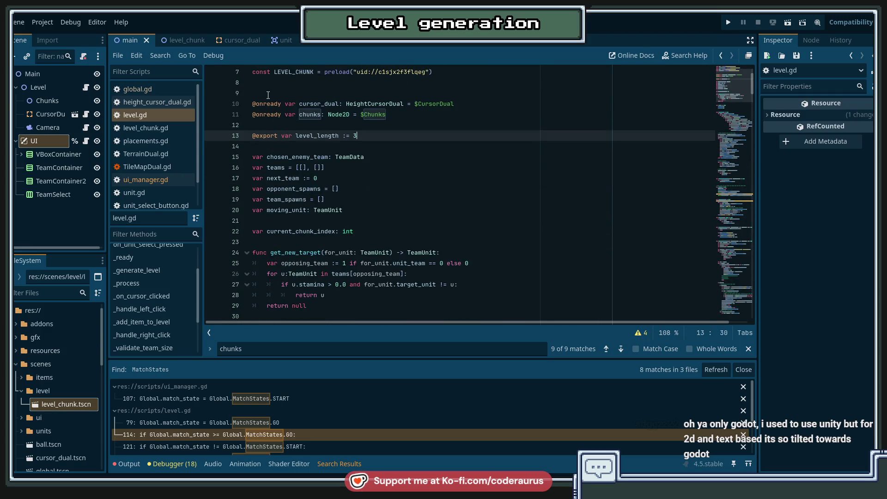
mouse_move(43, 127)
left_mouse_down()
mouse_move(309, 225)
mouse_move(298, 130)
left_mouse_up()
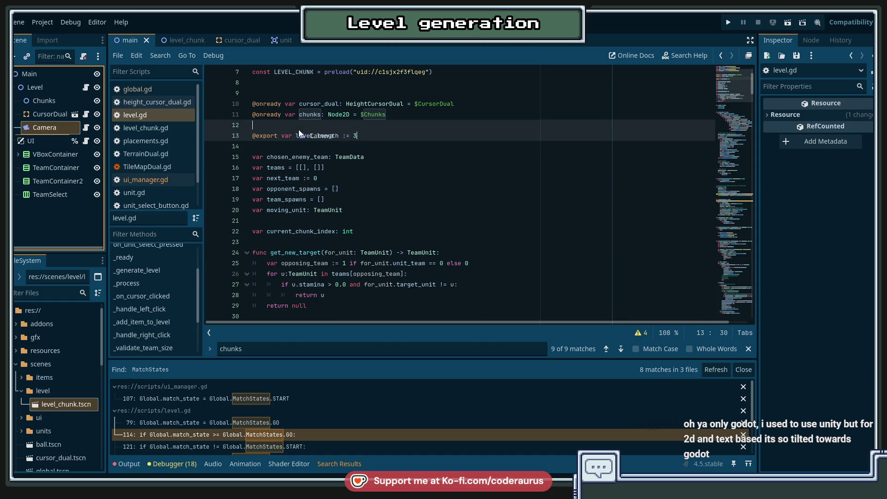
scroll(715, 310, "down", 20)
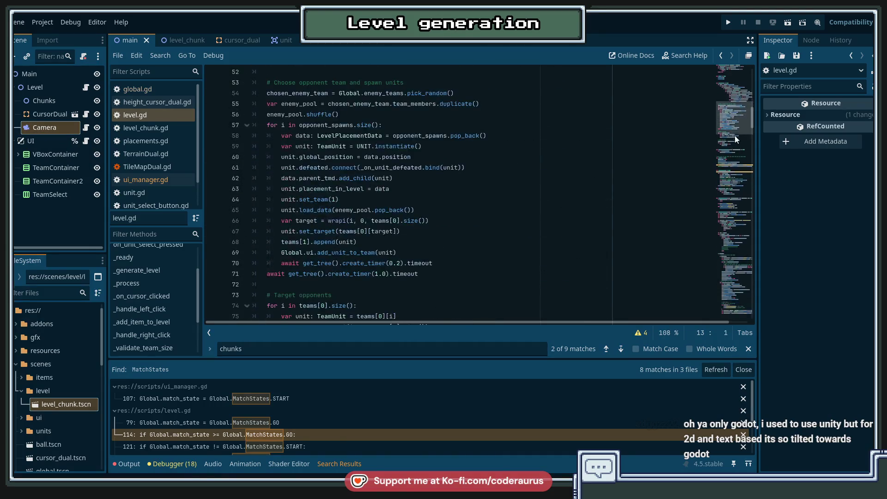
scroll(715, 310, "down", 9)
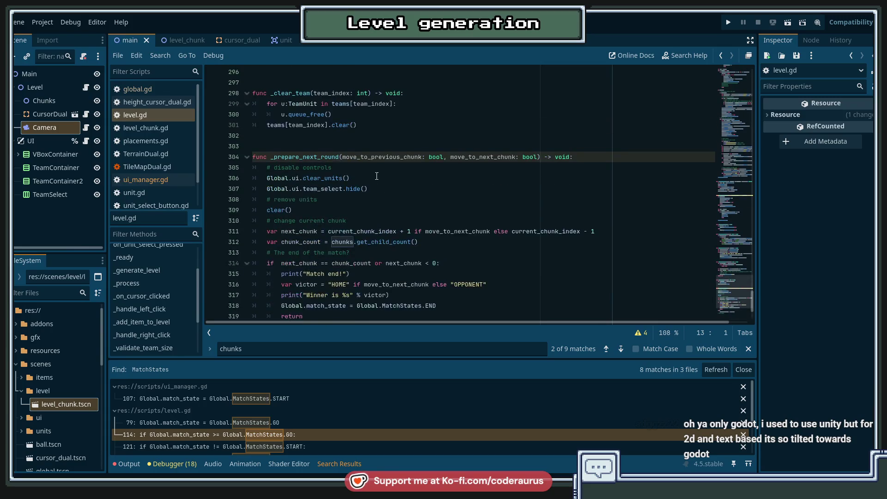
Under # move camera, start the line camera.position += without a value yet.
left_click(425, 252)
scroll(419, 278, "up", 4)
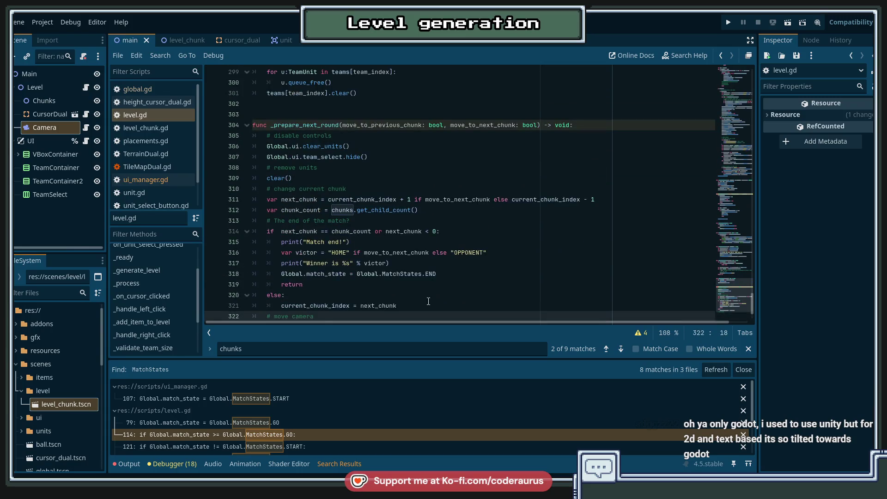
scroll(419, 281, "down", 4)
left_click(410, 266)
type("ca")
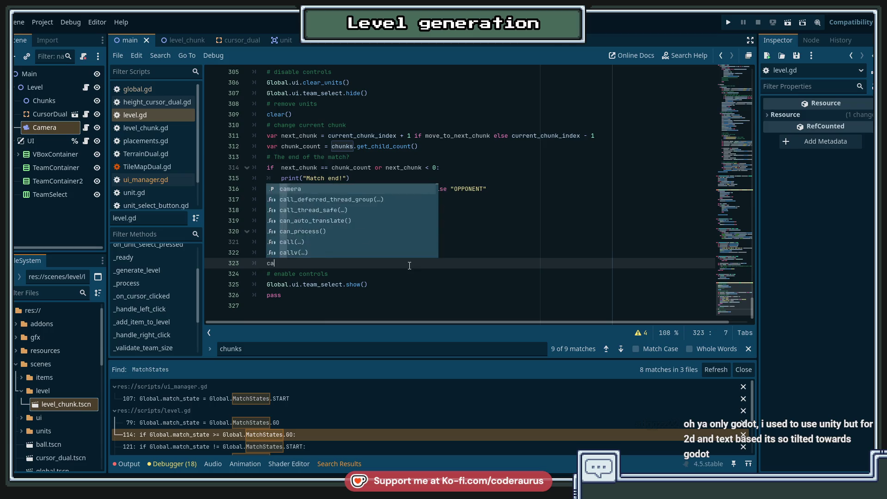
type("mera.pos")
key("Return")
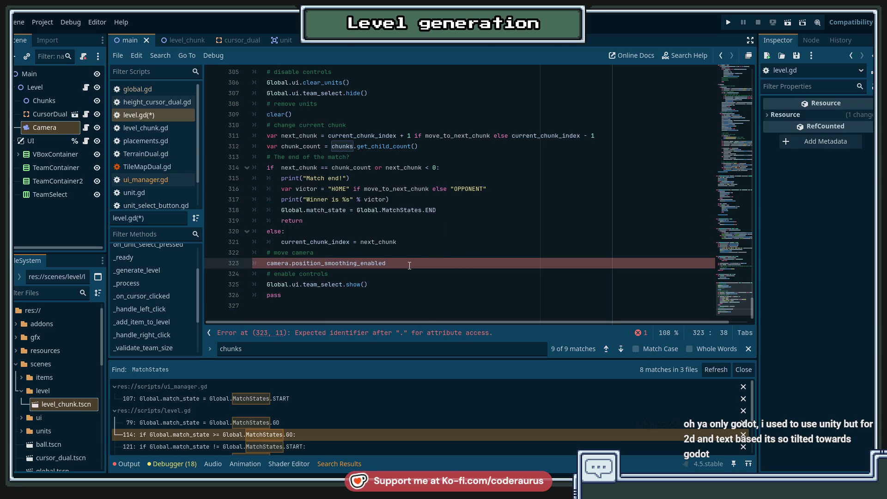
key("ctrl+shift+Left")
key("BackSpace")
type("po")
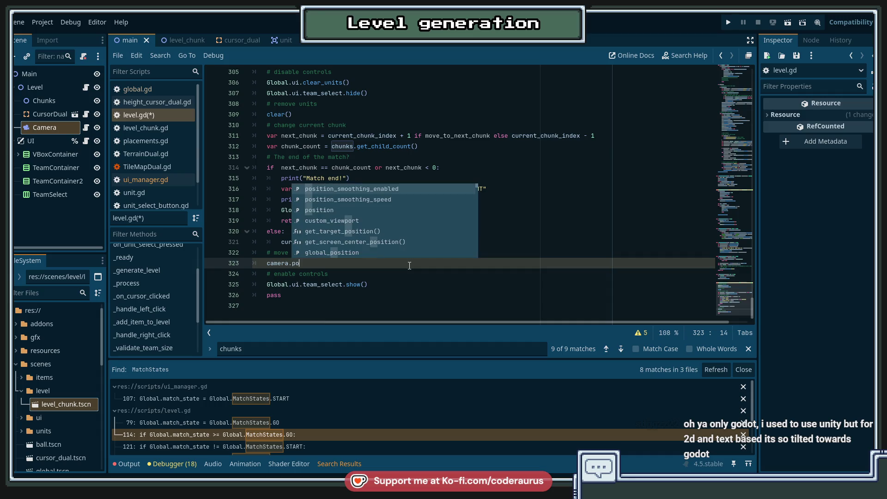
key("Down")
key("Down")
key("Return")
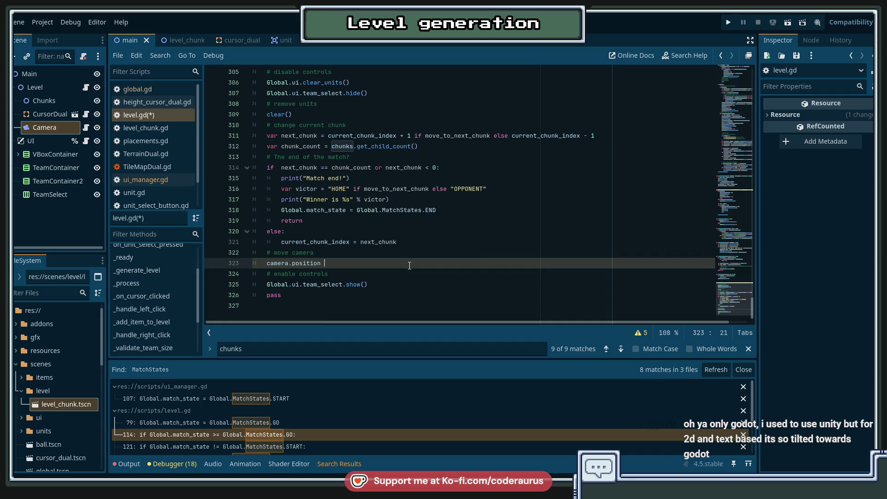
type("=")
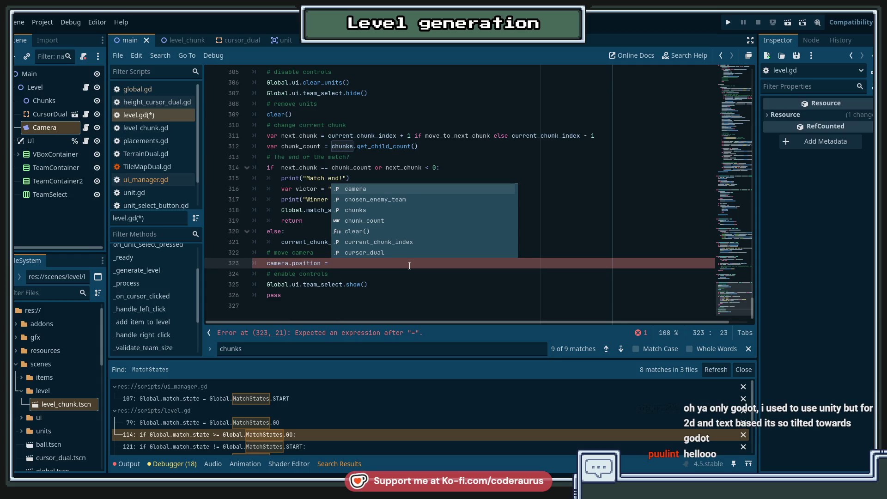
key("Left")
key("Left")
type("+")
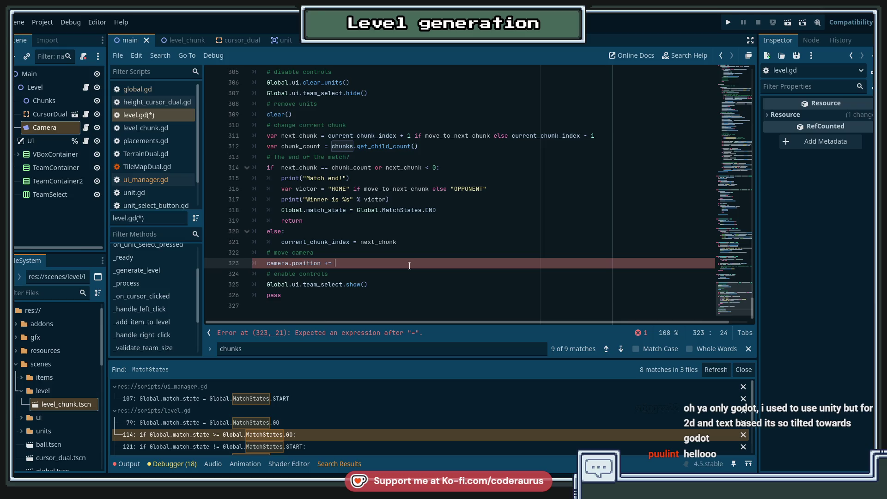
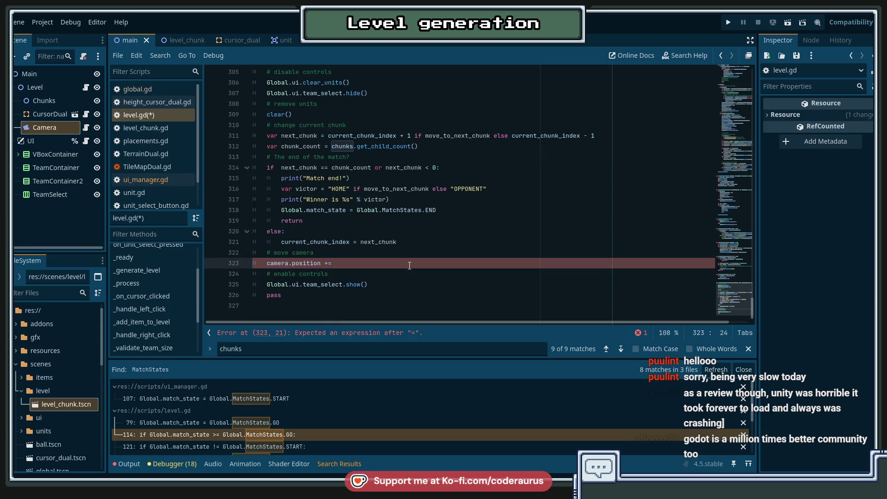
On line 323, add chunks.get_child(current_chunk_index) to the camera position.
type("chu")
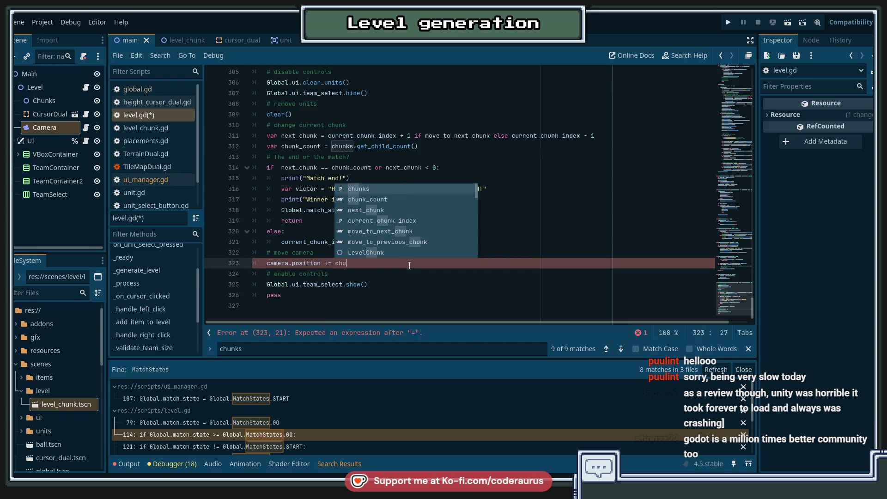
type("nks.get_chi")
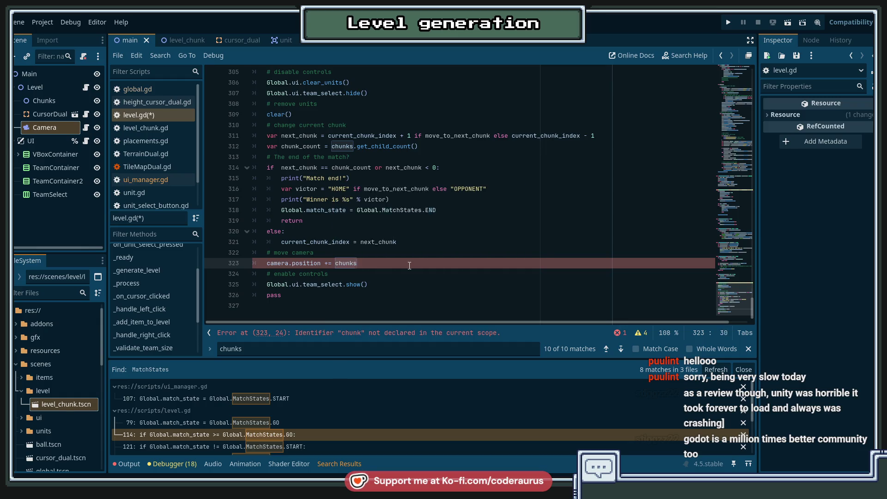
key("Return")
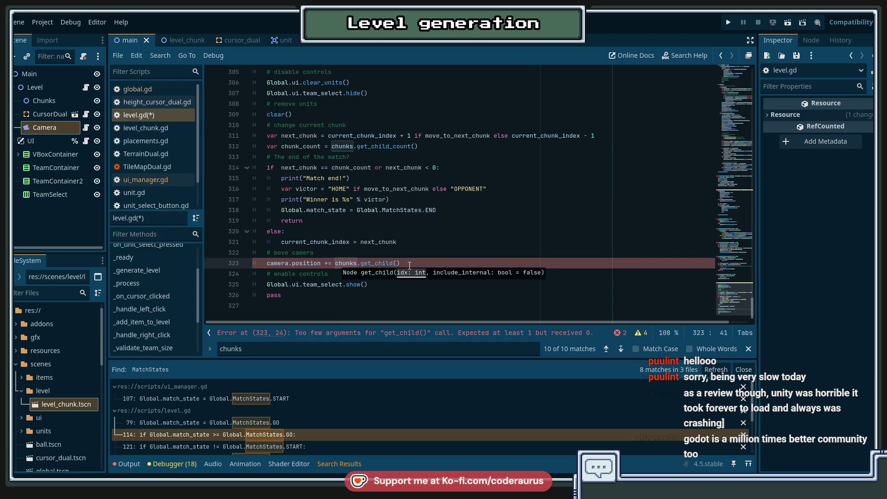
type("cur")
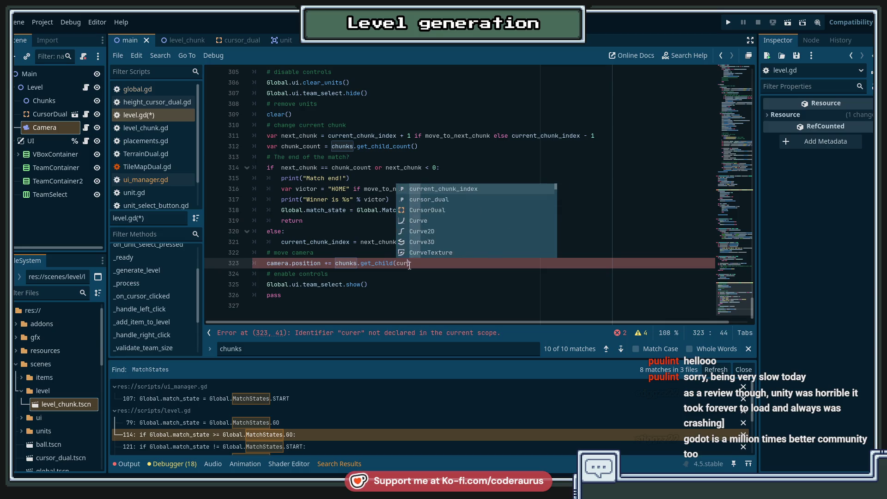
key("Return")
key("ctrl+s")
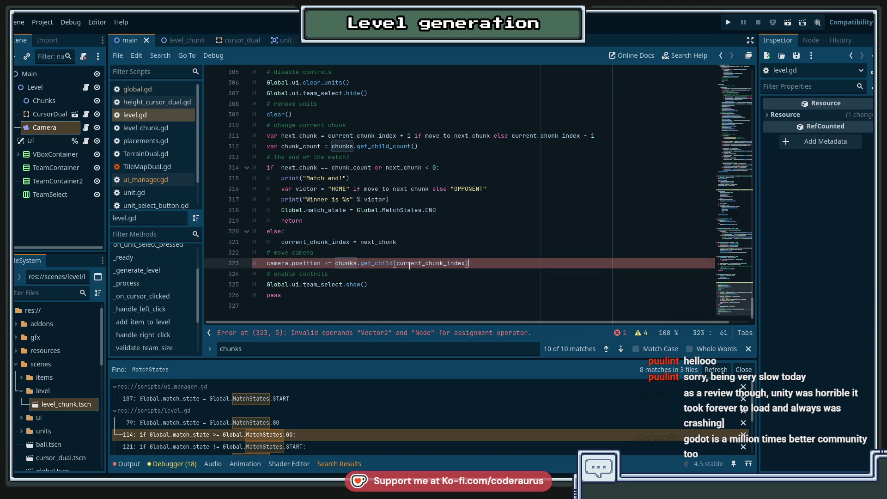
Complete the expression with .position and save level.gd.
type(".gl")
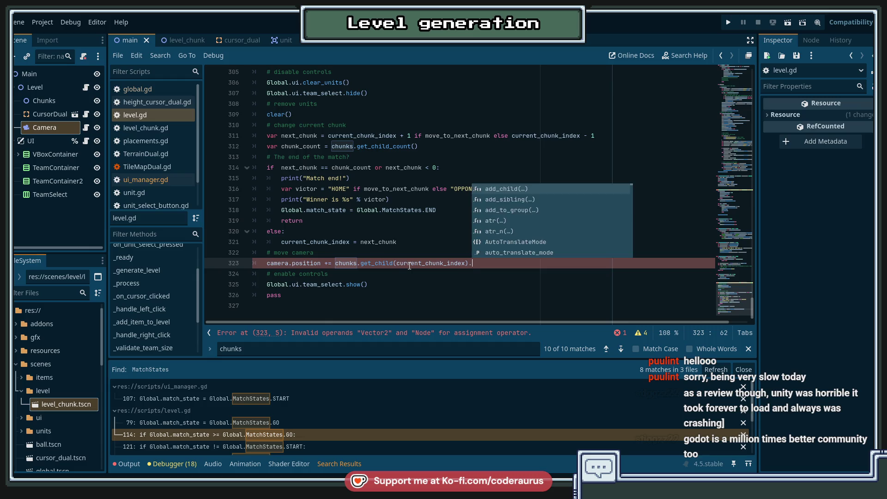
key("BackSpace")
key("BackSpace")
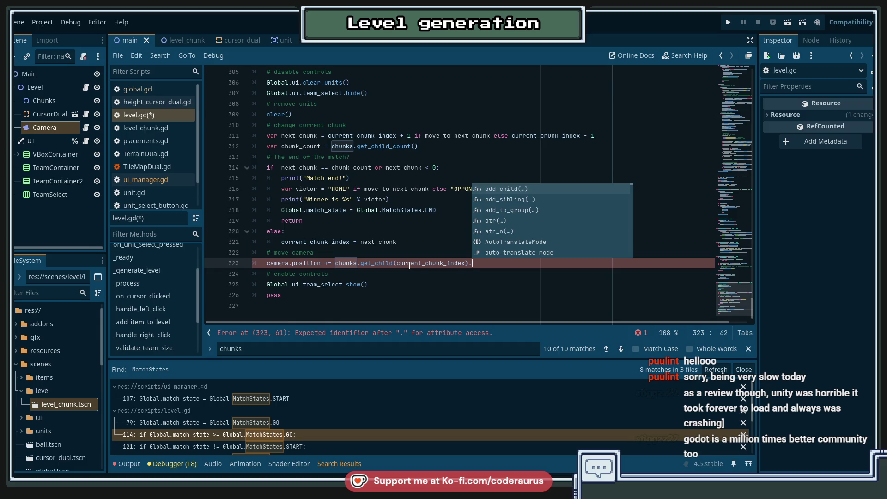
type("posi")
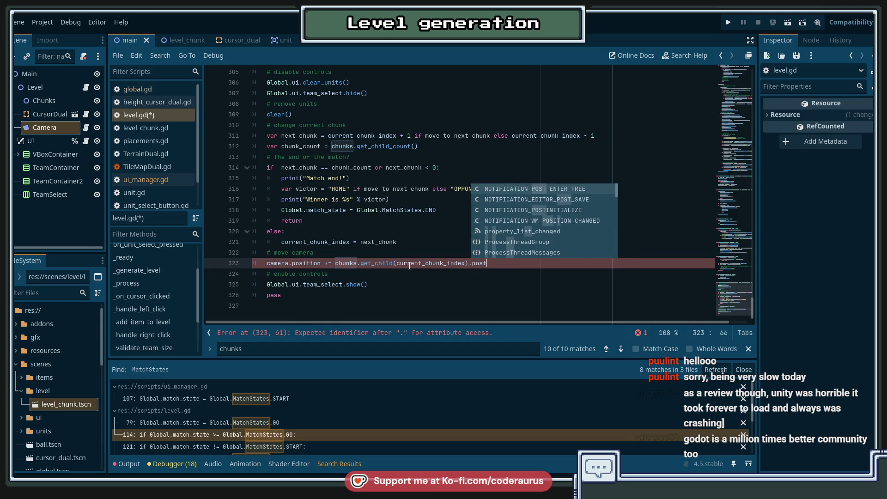
type("tion")
key("ctrl+s")
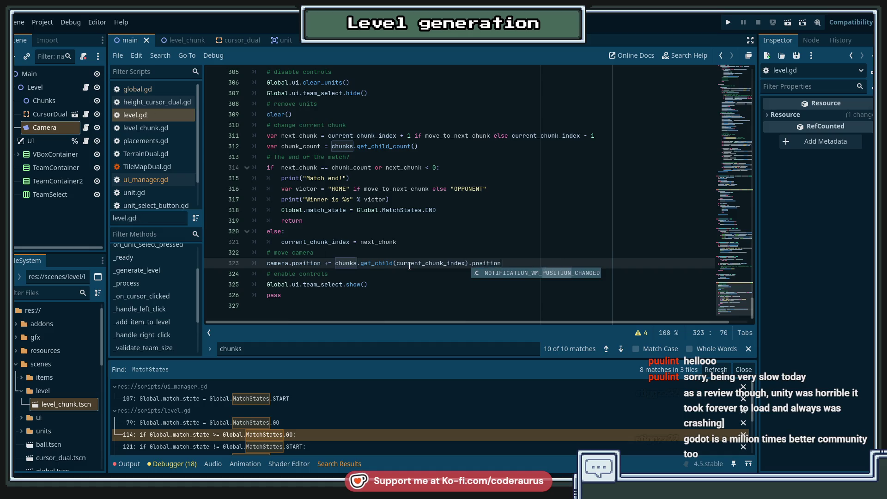
key("Escape")
key("Down")
key("Down")
Save level.gd and run the project to test the camera move.
key("ctrl+s")
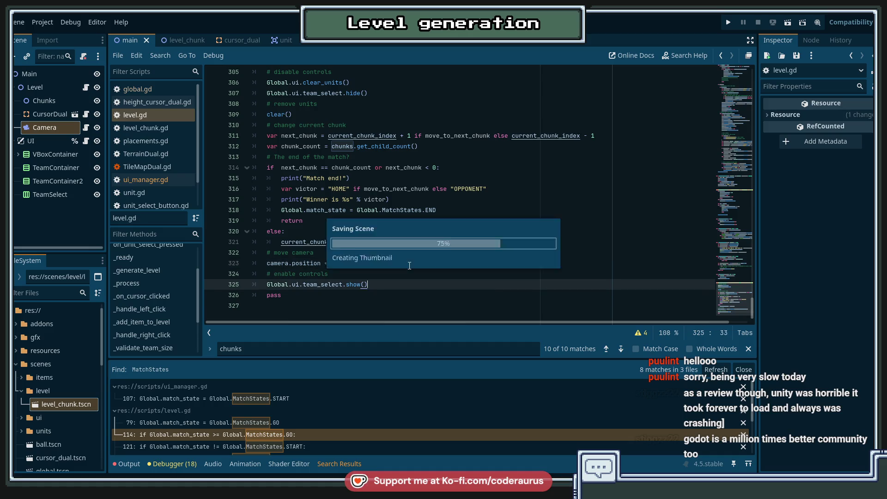
key("Up")
key("Up")
key("Up")
scroll(409, 266, "up", 5)
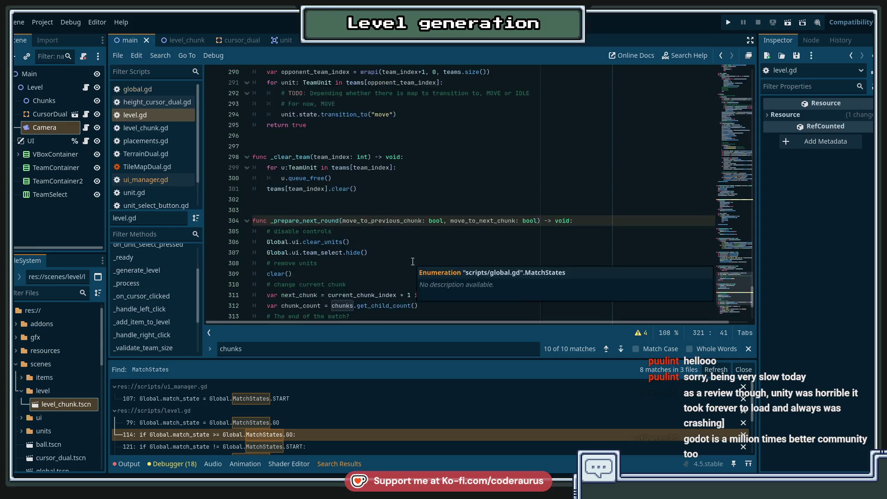
left_click(428, 260)
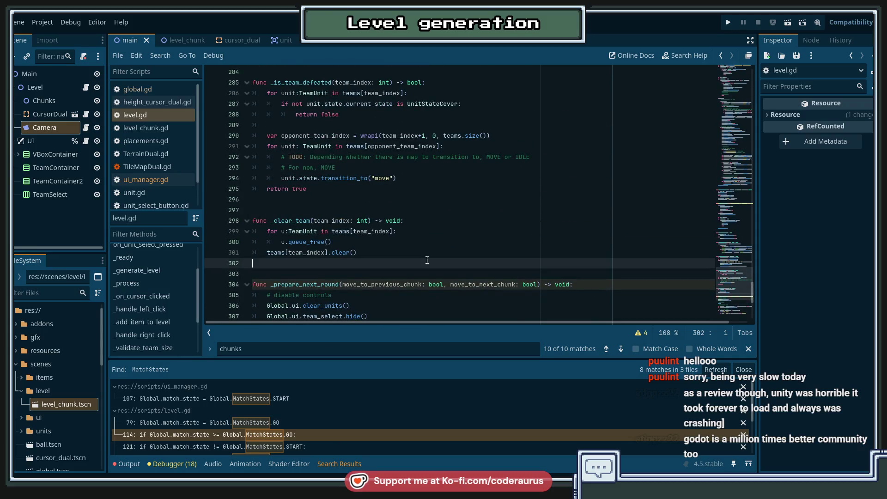
key("F5")
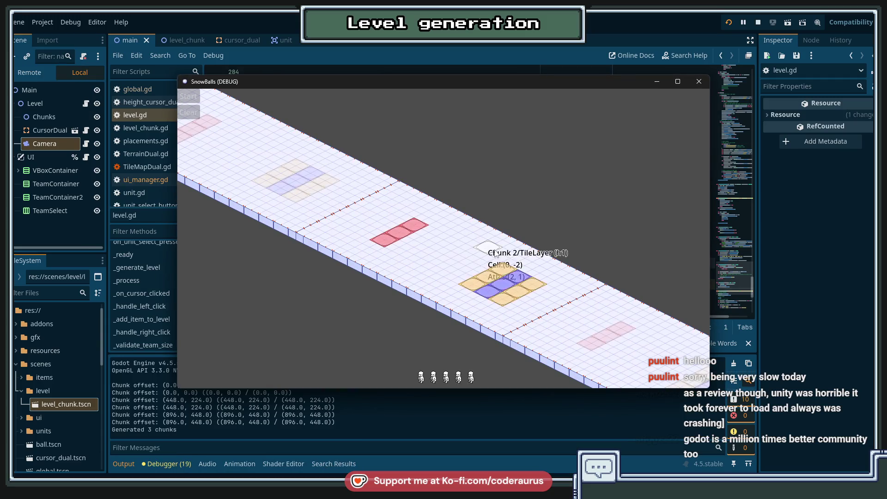
mouse_move(434, 381)
left_click(488, 290)
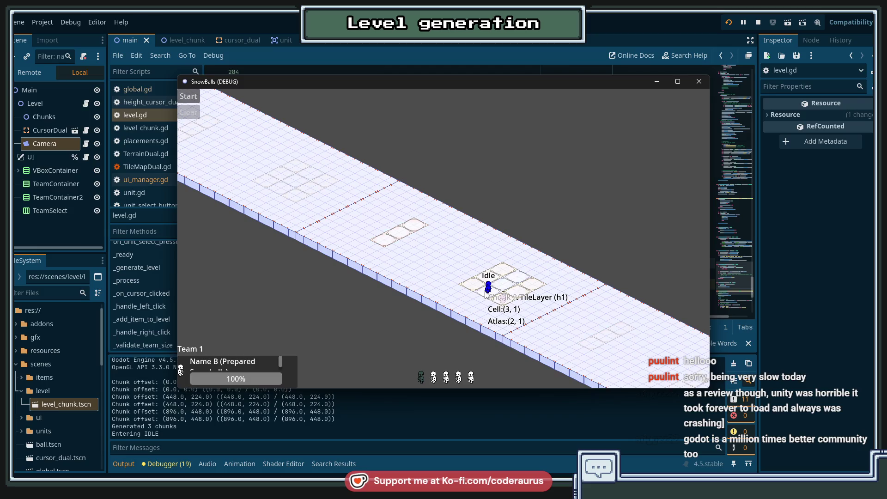
left_click(459, 378)
left_click(518, 276)
left_click(446, 383)
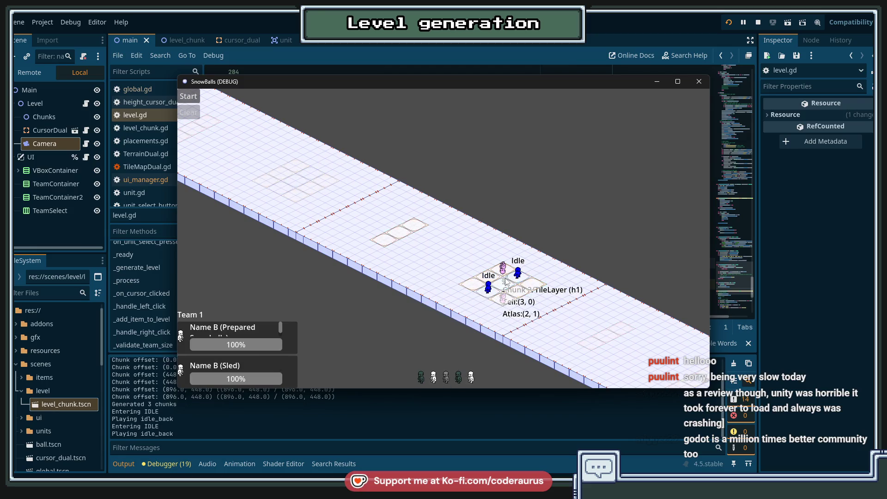
left_click(503, 280)
left_click(188, 96)
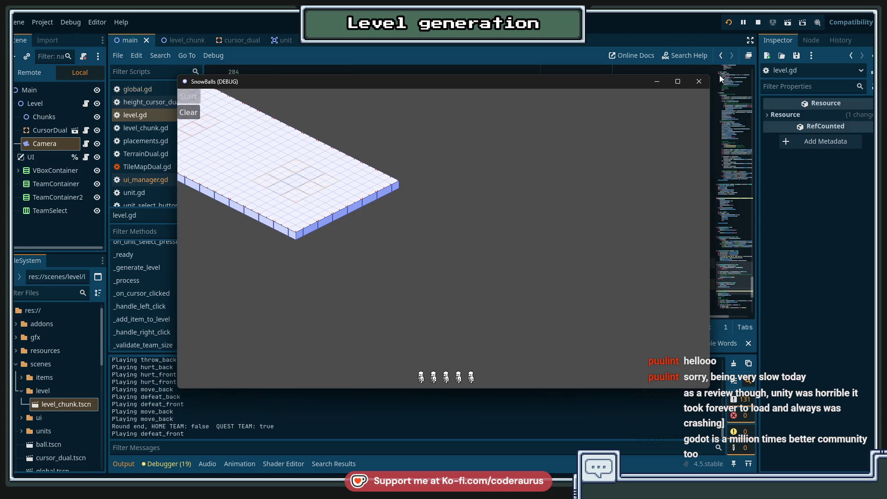
left_click(759, 24)
scroll(409, 222, "down", 3)
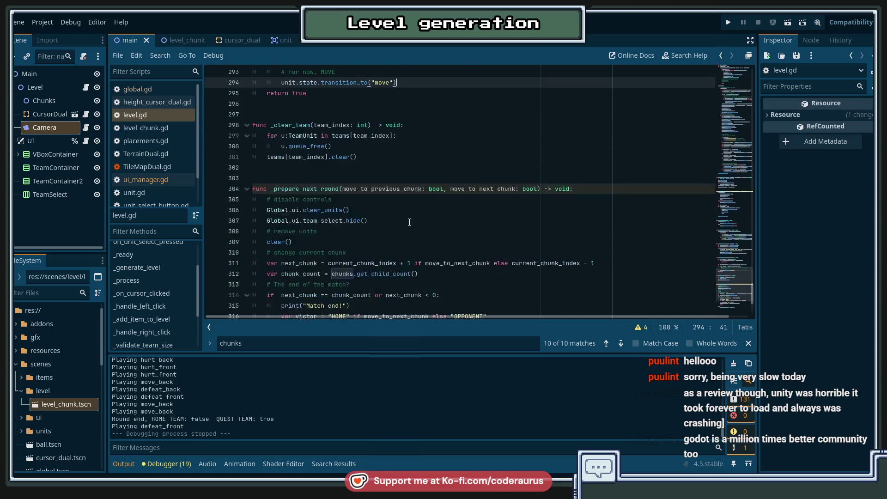
scroll(410, 223, "down", 4)
left_click(410, 221)
left_click(453, 252)
left_click(467, 210)
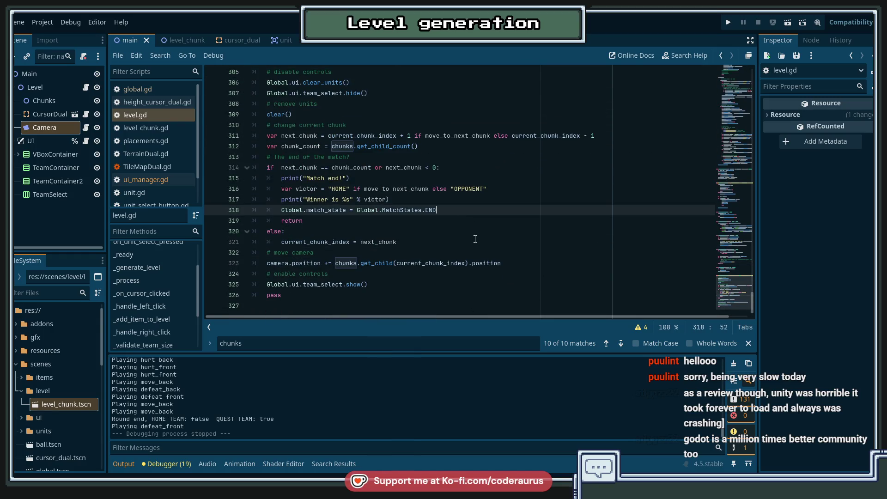
scroll(473, 240, "up", 2)
scroll(473, 244, "down", 2)
key("F5")
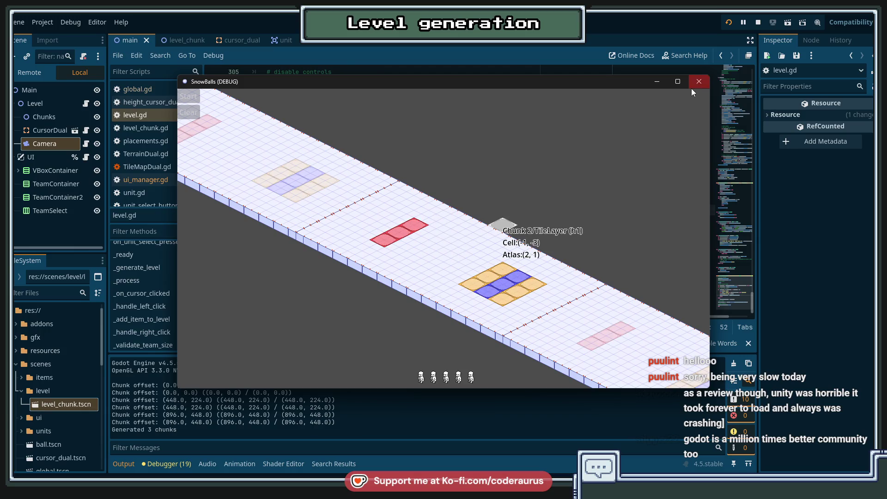
left_click(757, 23)
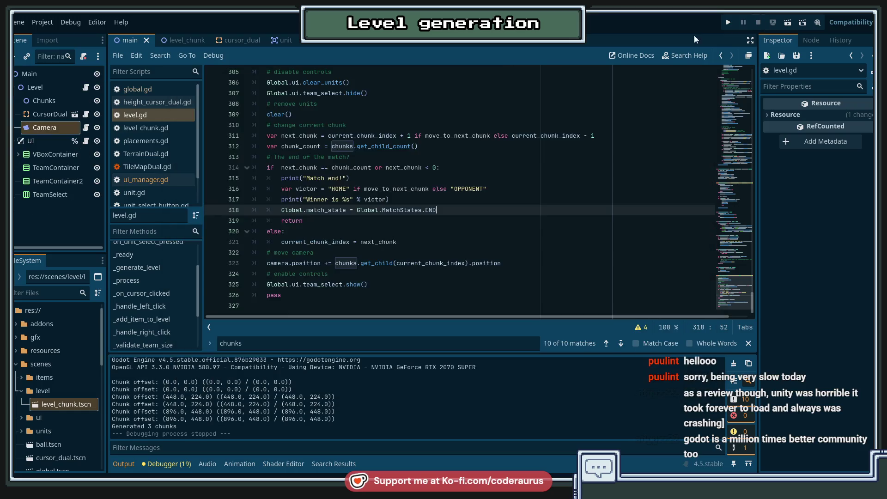
Show the level_chunk scene in 2D view, then bring level.gd up in the script editor.
left_click(168, 42)
left_click(386, 22)
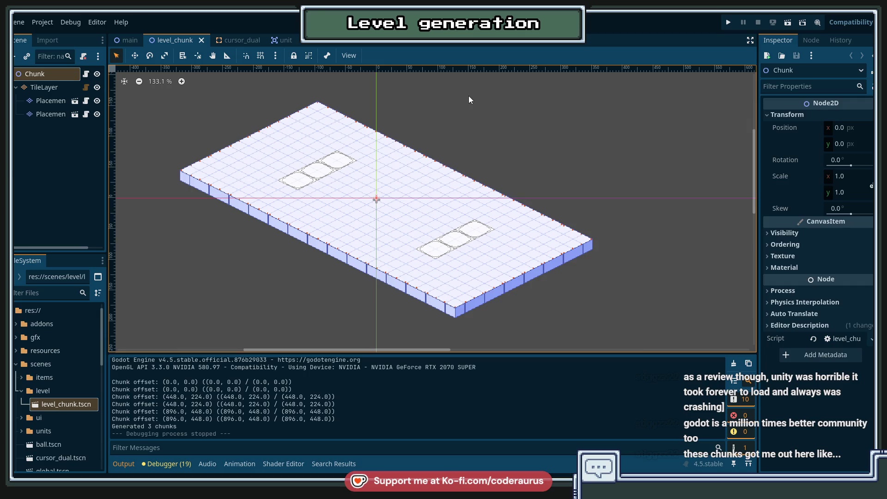
key("ctrl+F3")
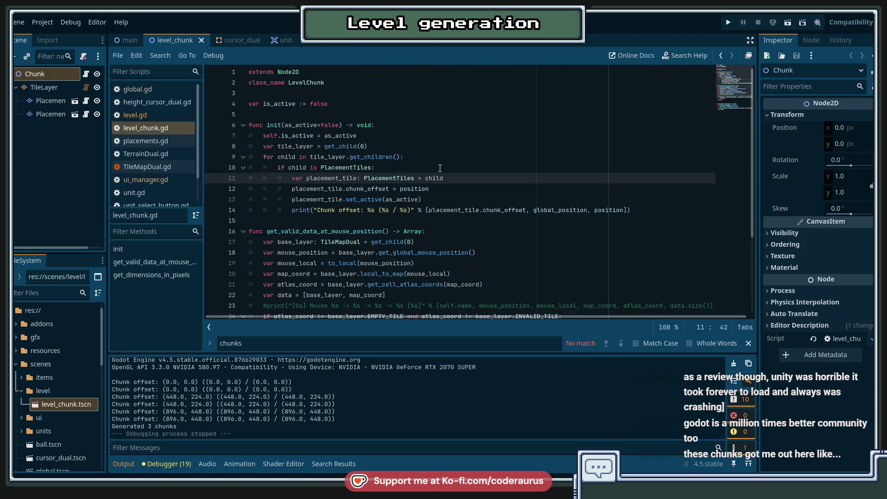
left_click(143, 115)
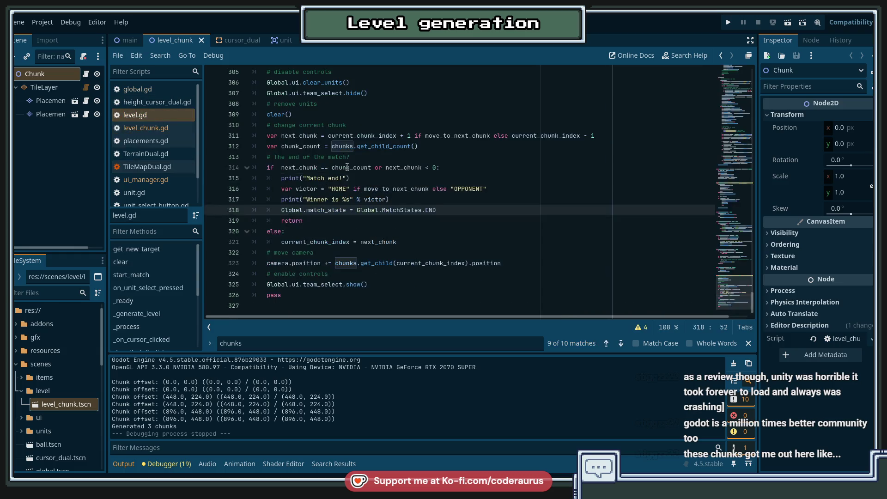
Try line 323 with global_position for both chunk and camera, and save.
left_click(531, 263)
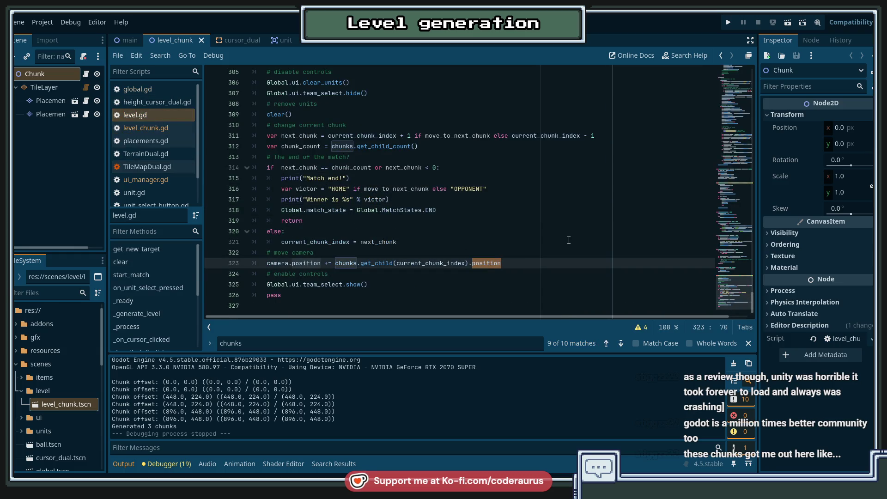
type("g")
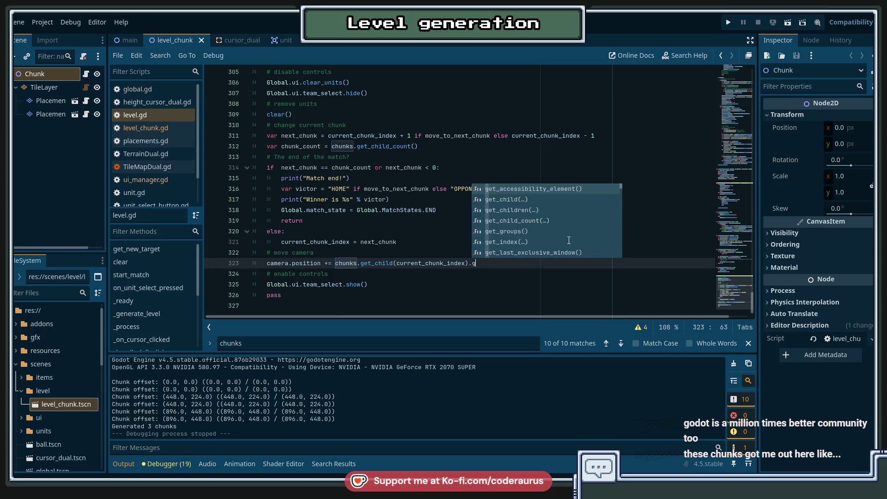
type("lobal_")
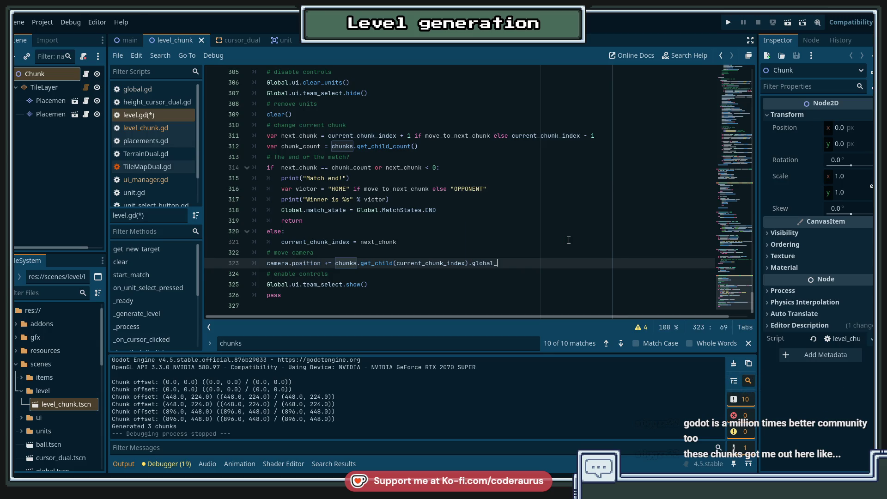
type("position")
key("ctrl+Left")
key("ctrl+Left")
key("ctrl+Left")
key("ctrl+Left")
key("ctrl+Left")
key("ctrl+shift+Right")
type("globl")
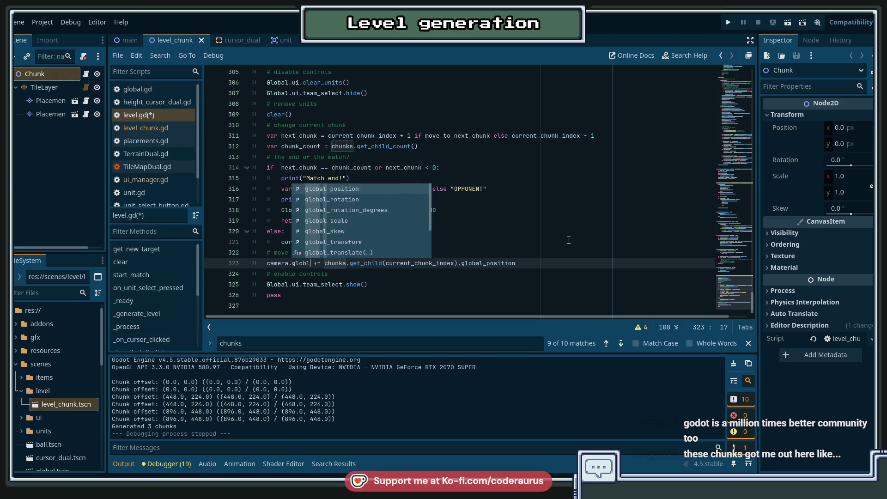
key("Return")
key("Right")
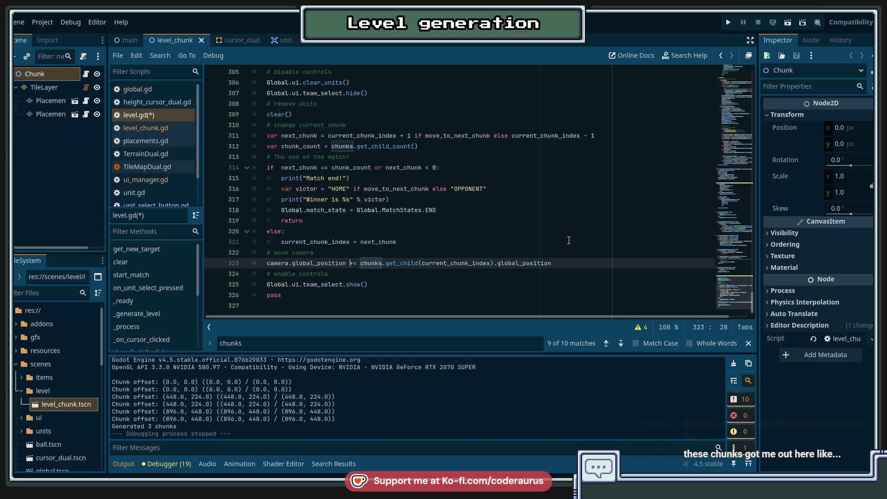
key("BackSpace")
key("ctrl+s")
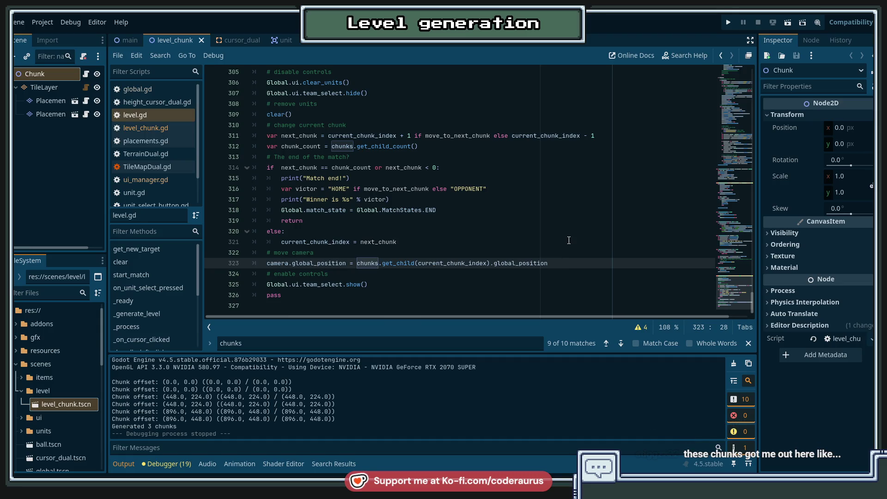
Make line 323 a plain assignment from the chunk's position, save, and run the game.
key("ctrl+z")
key("ctrl+z")
key("ctrl+z")
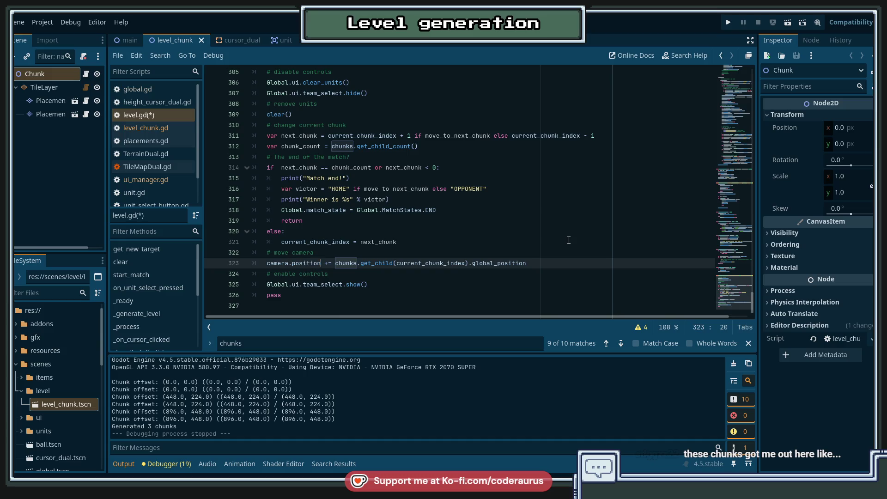
key("BackSpace")
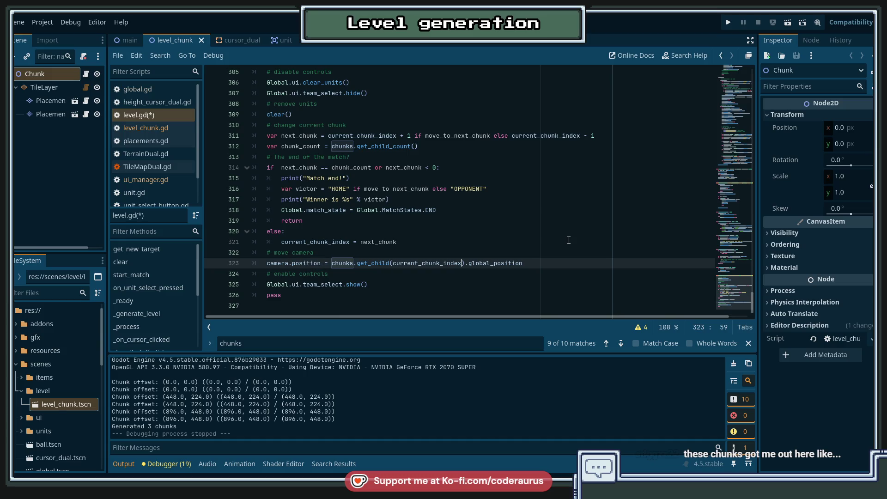
key("ctrl+shift+Left")
type("position")
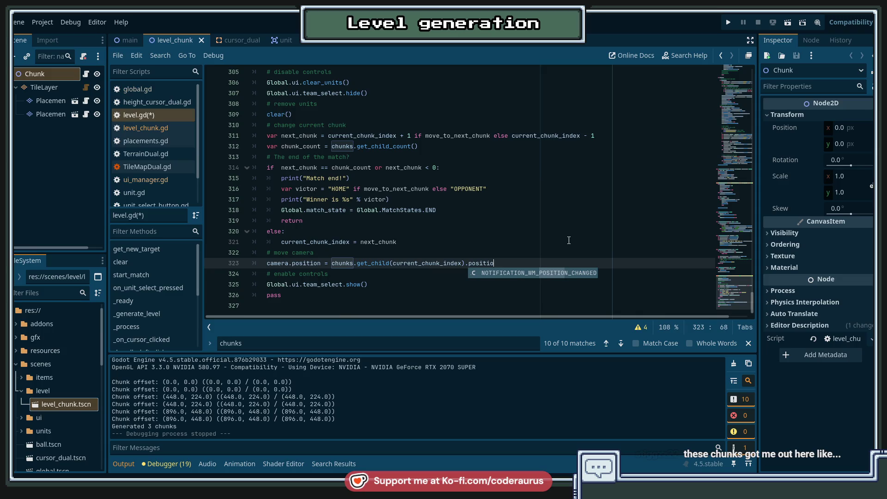
key("Escape")
key("ctrl+s")
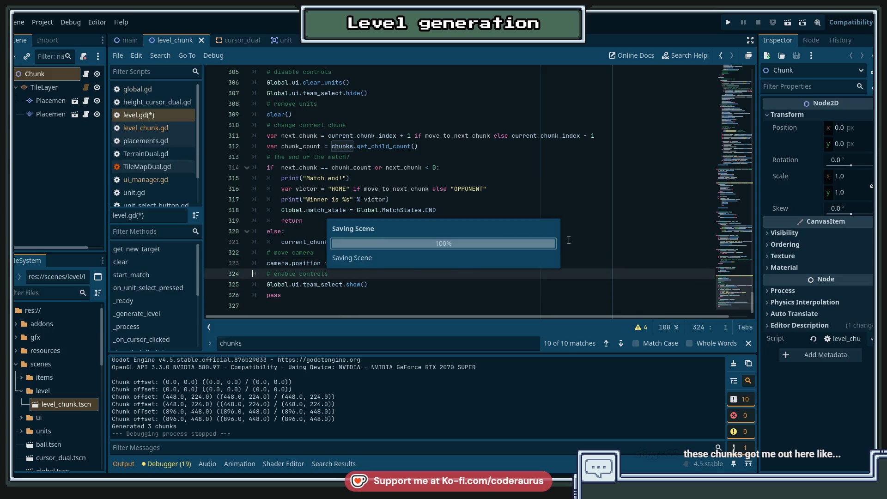
key("F5")
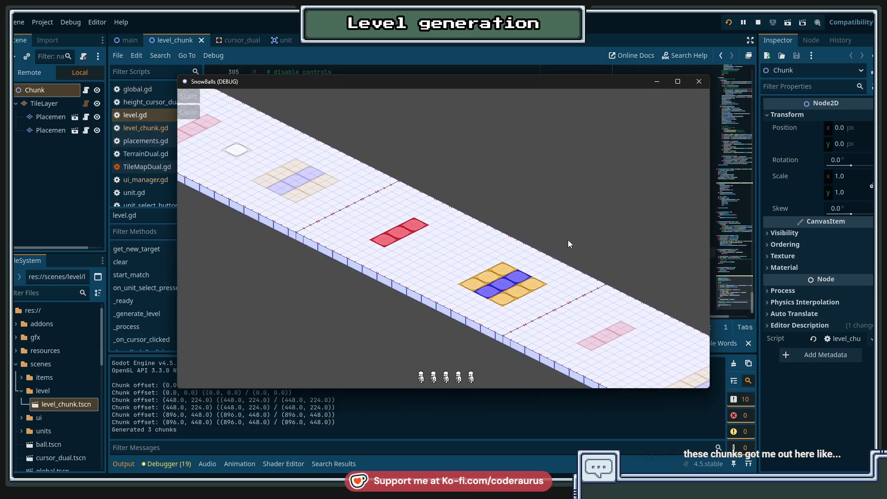
Place a unit from the roster on the blue tile and start the match.
left_click(446, 378)
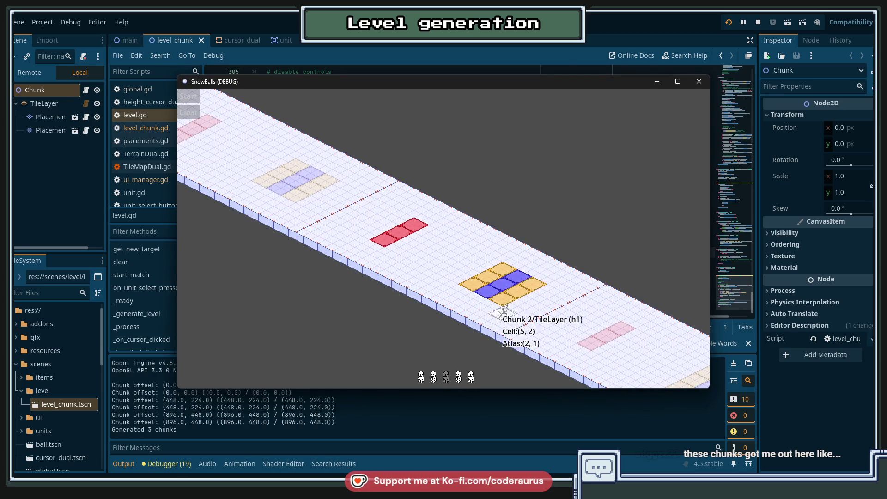
left_click(496, 296)
left_click(188, 96)
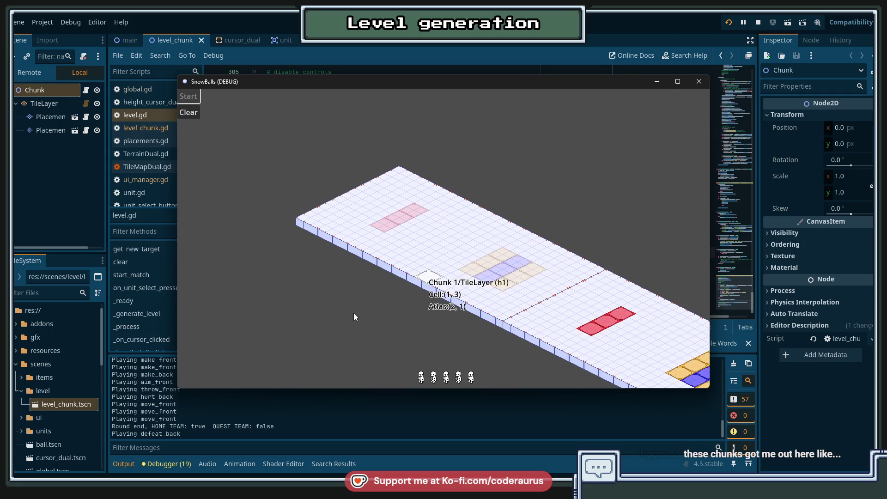
Stop the running game and return the caret to lines 321–323 of level.gd.
left_click(698, 82)
left_click(513, 241)
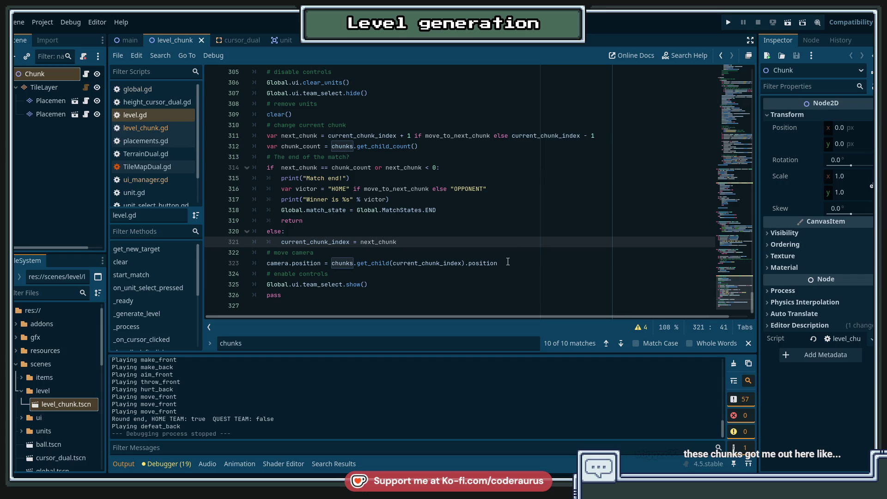
scroll(508, 262, "up", 5)
scroll(508, 259, "down", 5)
left_click(508, 258)
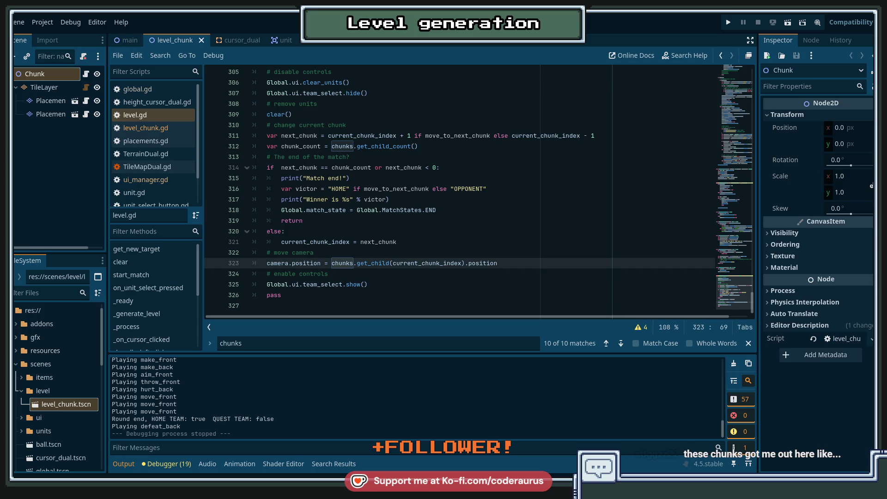
left_click(398, 200)
left_click(401, 252)
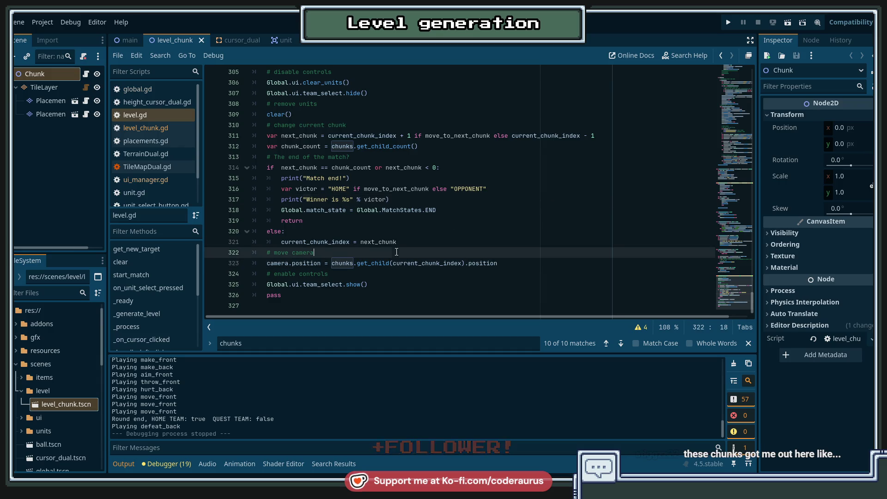
scroll(401, 252, "up", 2)
scroll(401, 251, "down", 2)
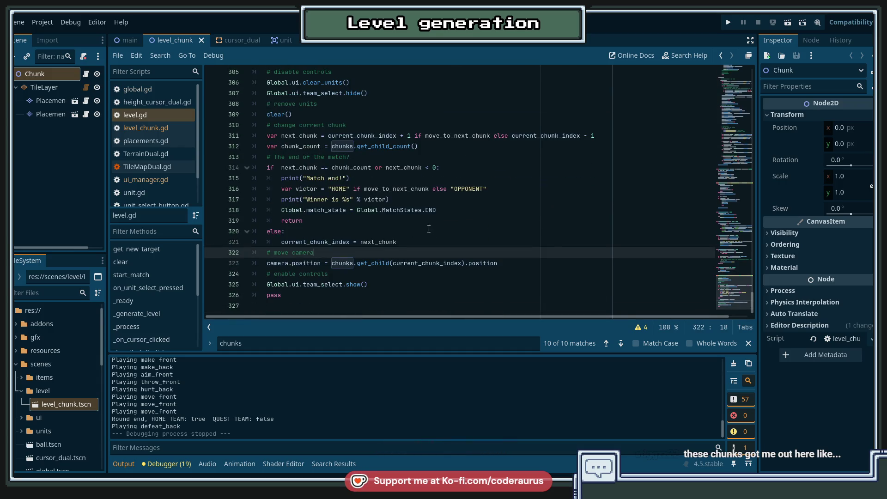
key("Up")
key("Up")
key("Down")
key("Down")
key("Down")
key("End")
left_click(336, 255)
On line 311, make the next-chunk term '- 1' and the other branch '+ 1'.
left_click(446, 211)
left_click(384, 167)
left_click(322, 223)
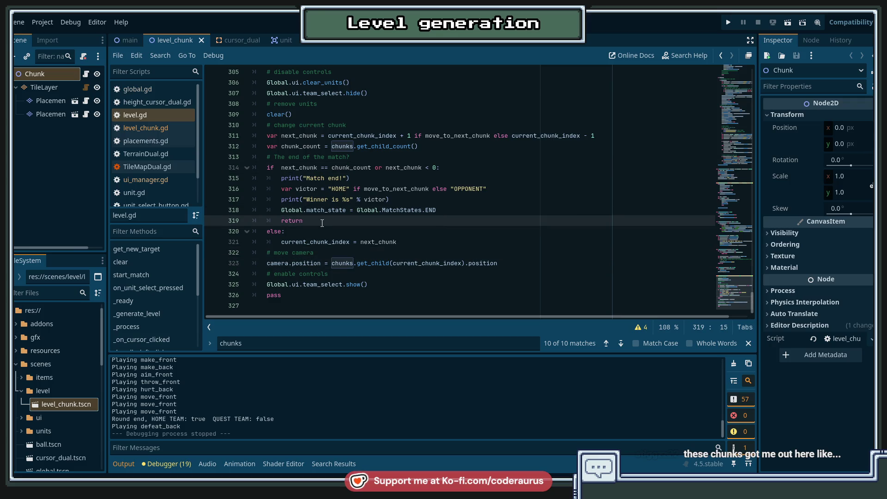
scroll(323, 223, "up", 1)
left_click(405, 168)
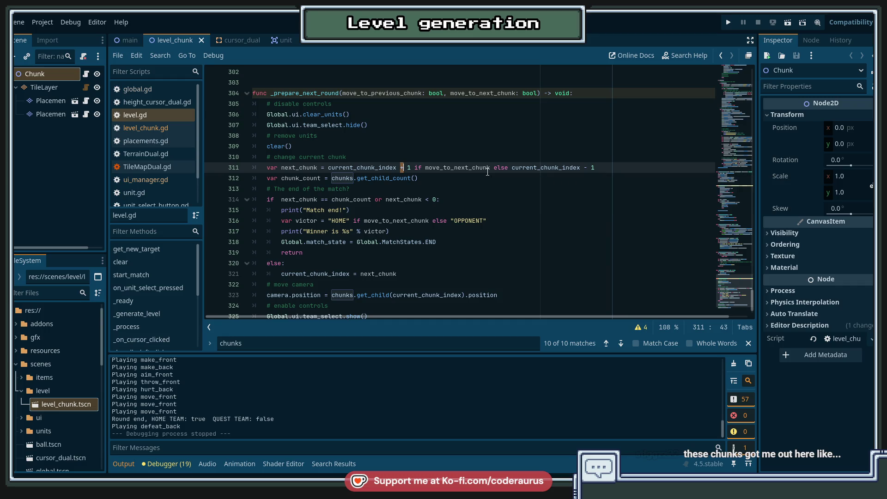
key("BackSpace")
type("-")
key("End")
type("+")
Save level.gd and run the game to test the reversed chunk direction.
left_click(488, 171)
key("ctrl+s")
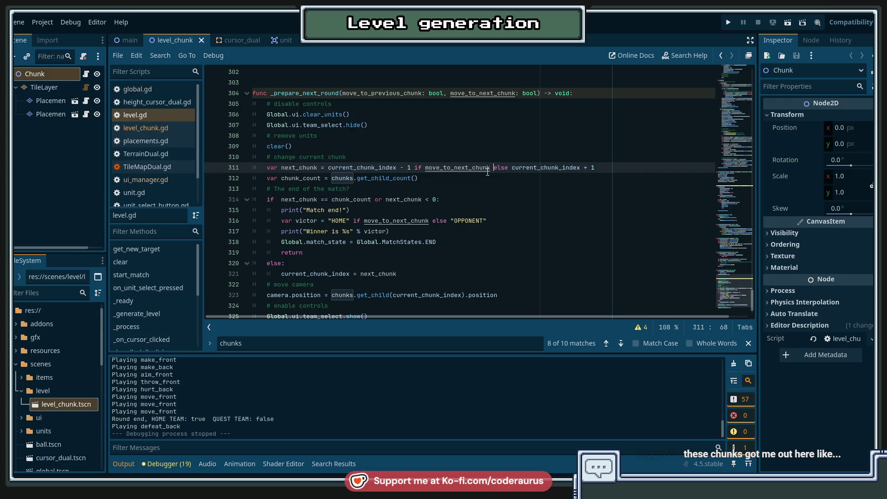
key("Down")
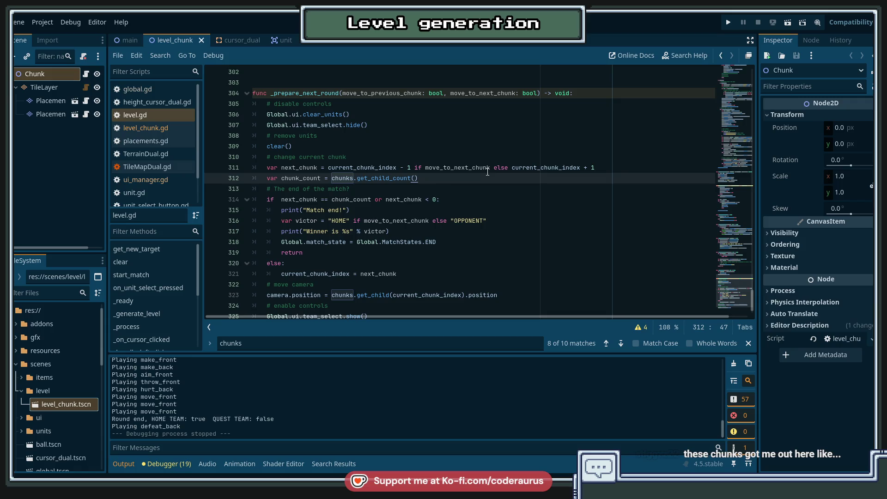
key("F5")
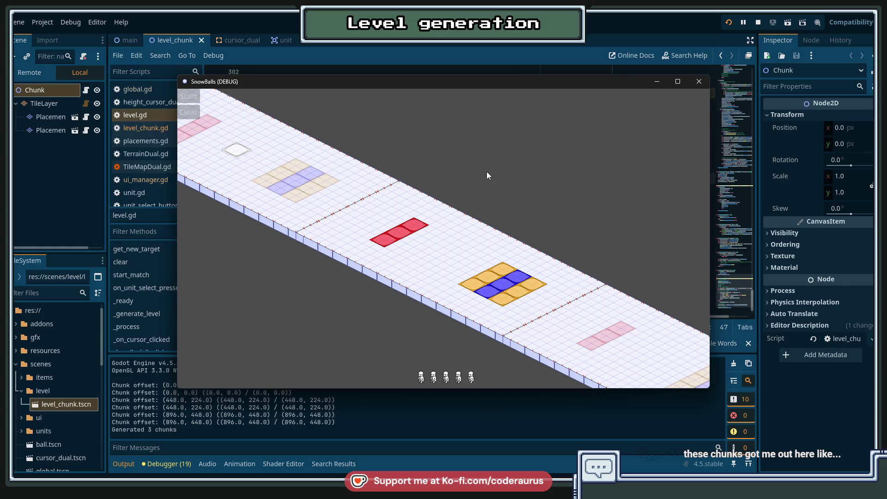
Start a test round, pick the first unit, then stop the game and return to level.gd.
mouse_move(406, 355)
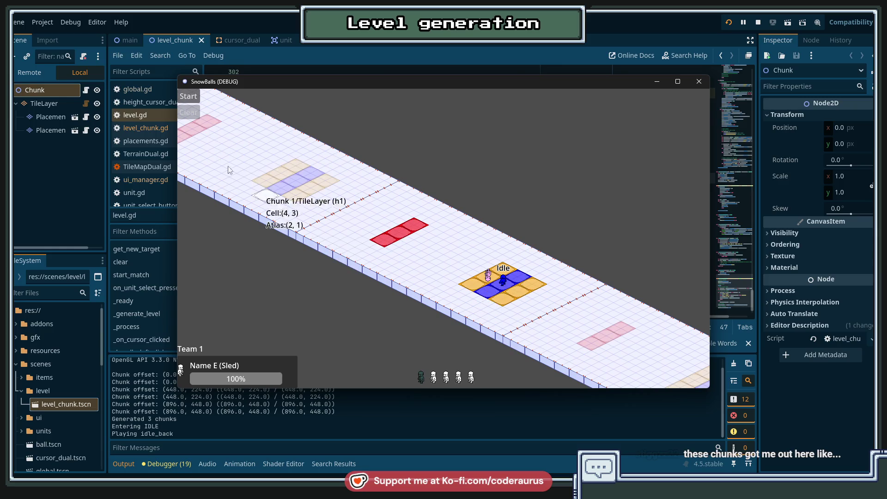
left_click(192, 97)
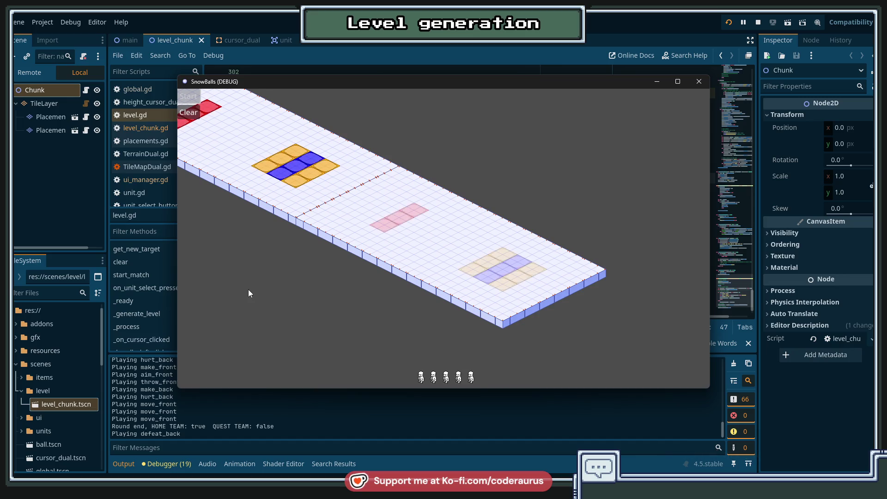
left_click(425, 381)
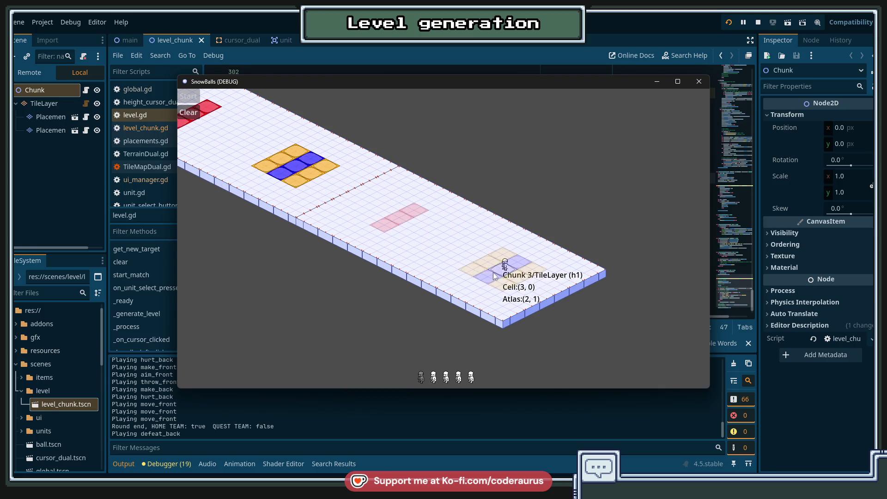
left_click(758, 24)
scroll(434, 270, "down", 1)
left_click(450, 252)
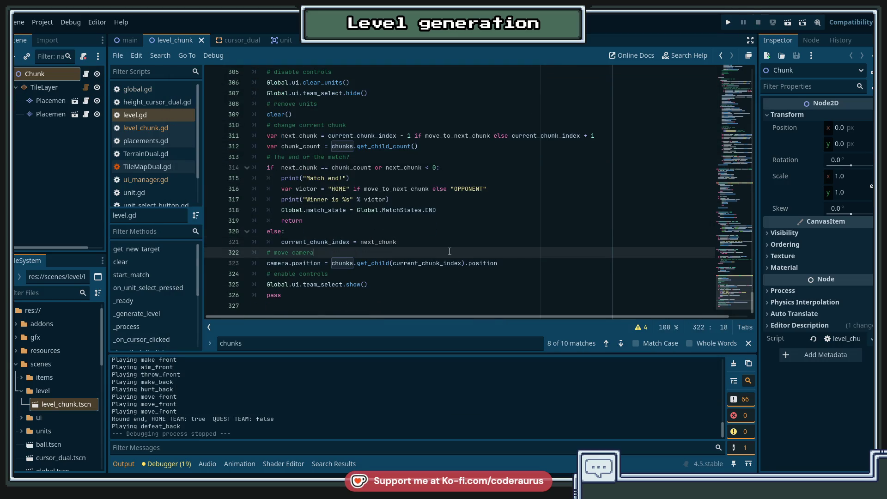
Under else:, write chunks.get_child(current_chunk_index) as LevelChunk on a new line.
key("Up")
key("Up")
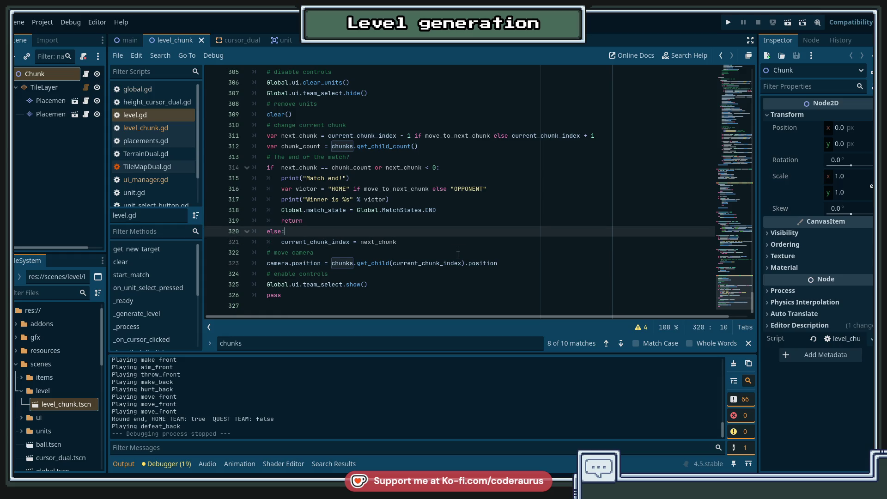
key("Return")
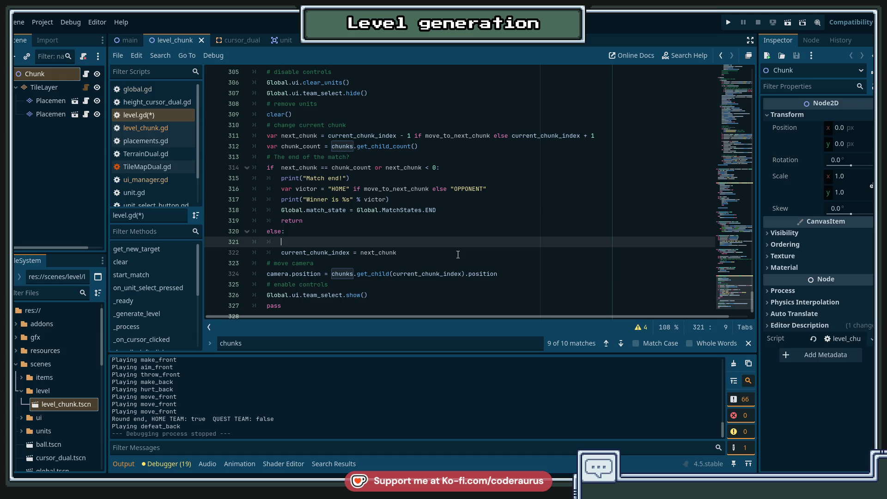
type("cu")
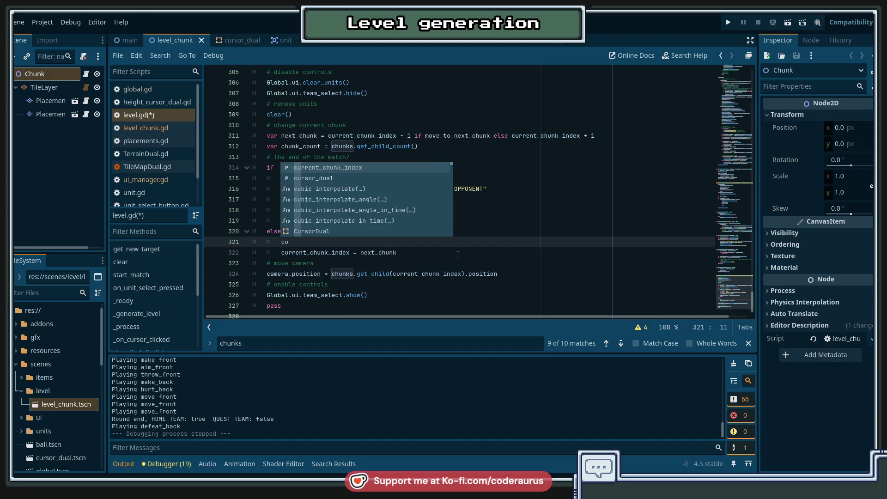
key("BackSpace")
type("hun")
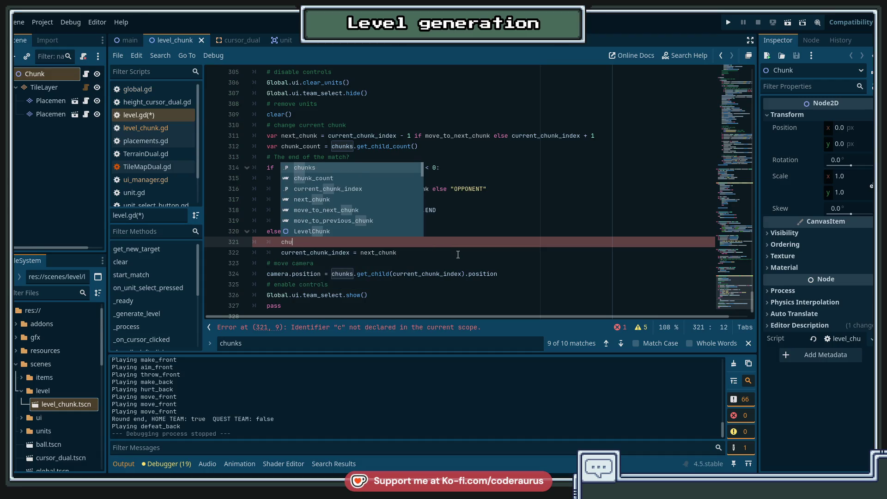
key("Return")
type(".get_c")
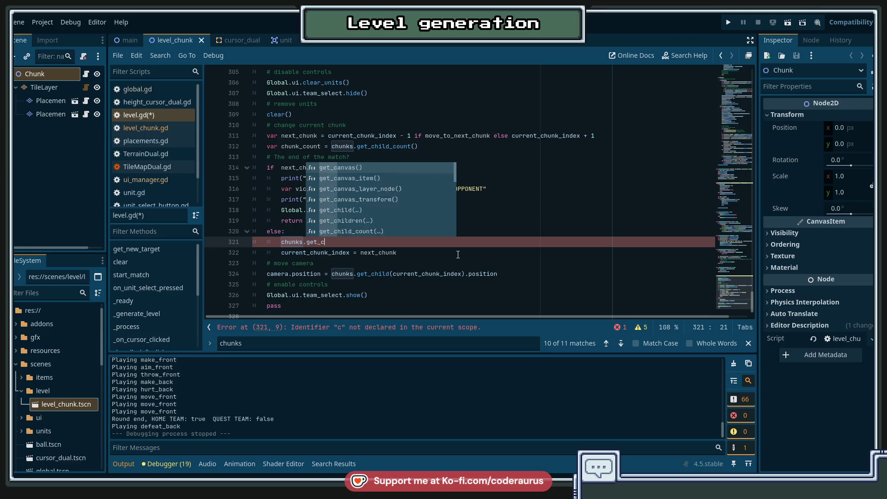
type("hild(curren")
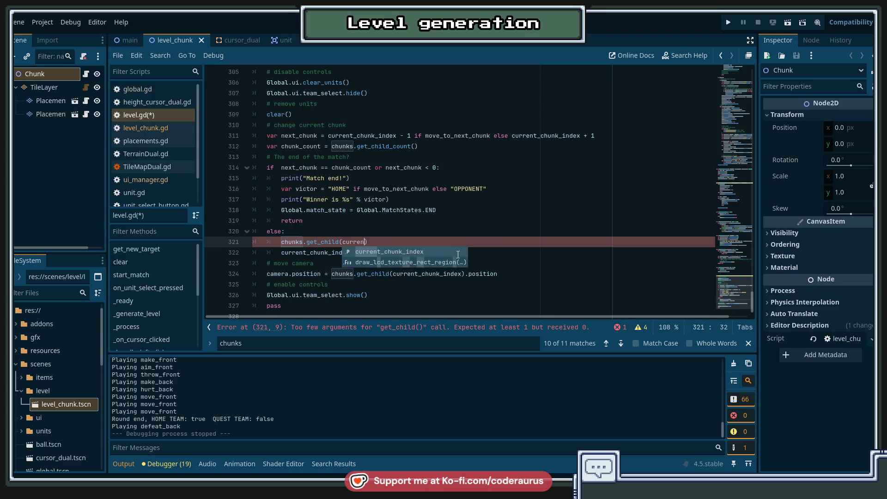
key("Return")
type(") as Chu")
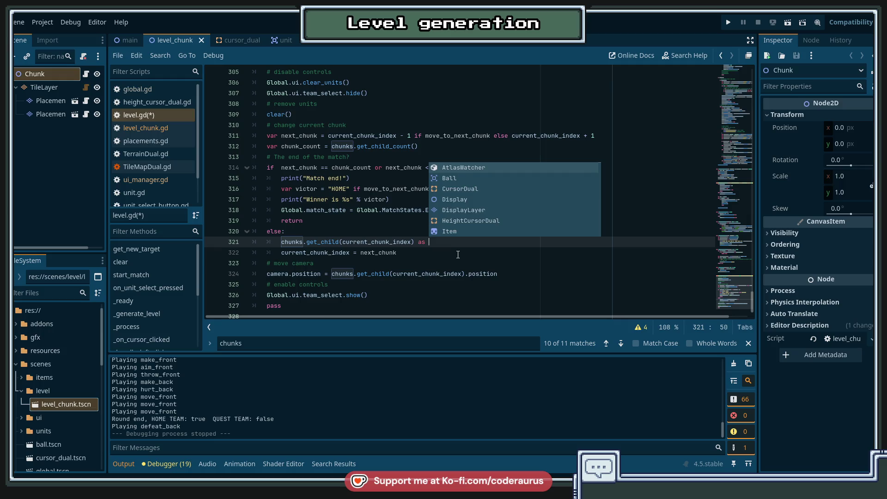
key("Return")
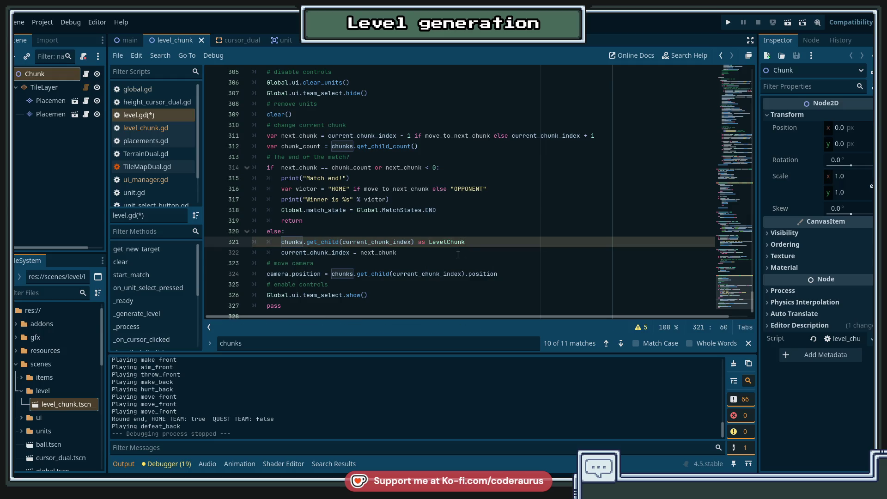
Wrap the cast in parentheses and call set_active(false) on the old chunk.
key("ctrl+shift+Left")
key("ctrl+shift+Left")
key("ctrl+shift+Left")
key("shift+Home")
type("(")
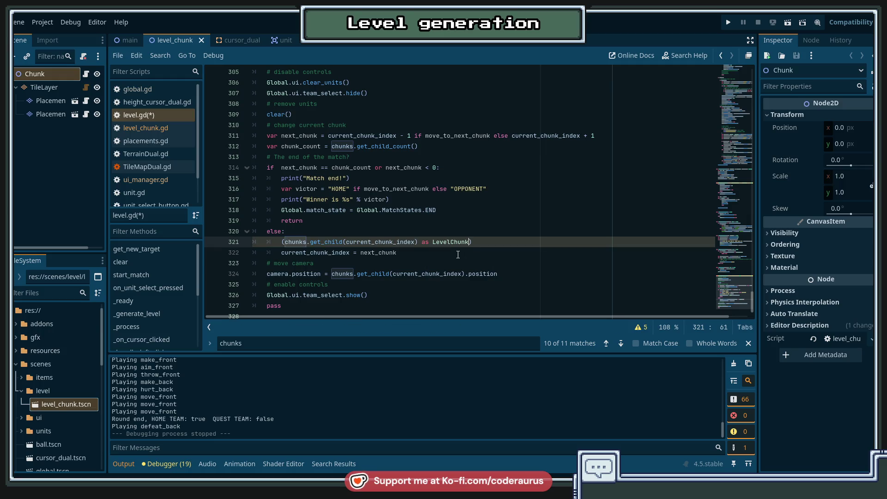
type(".")
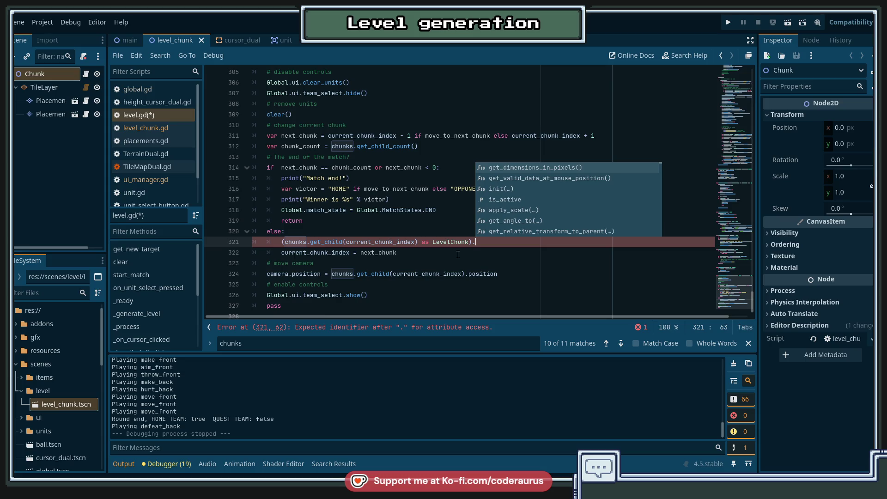
type("set")
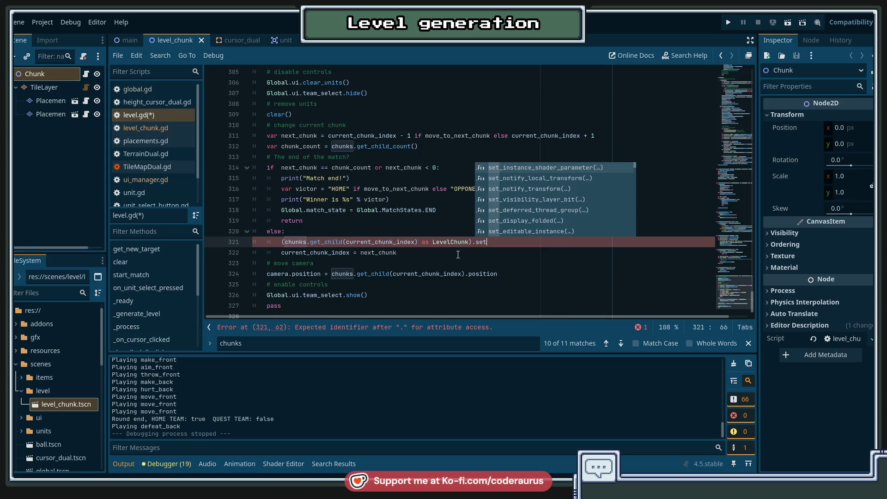
type("_active(")
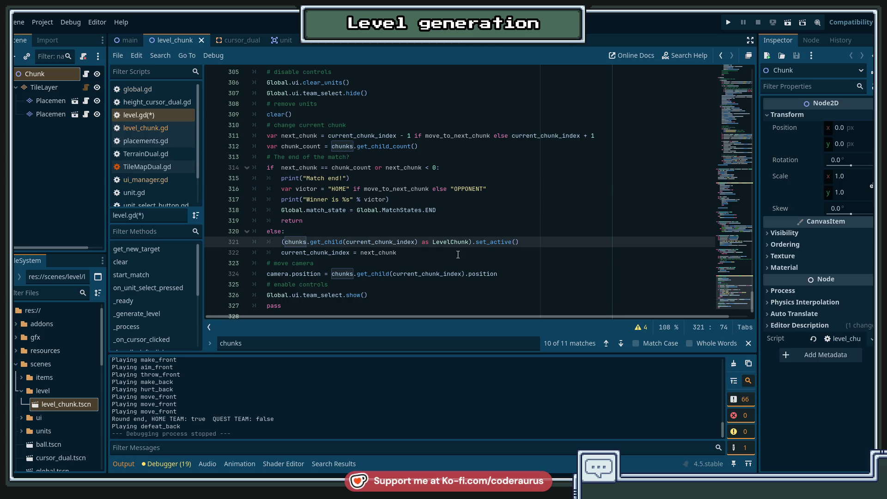
type("fa")
key("Return")
Duplicate that call below the current_chunk_index update as set_active(true) and save.
left_click(458, 254)
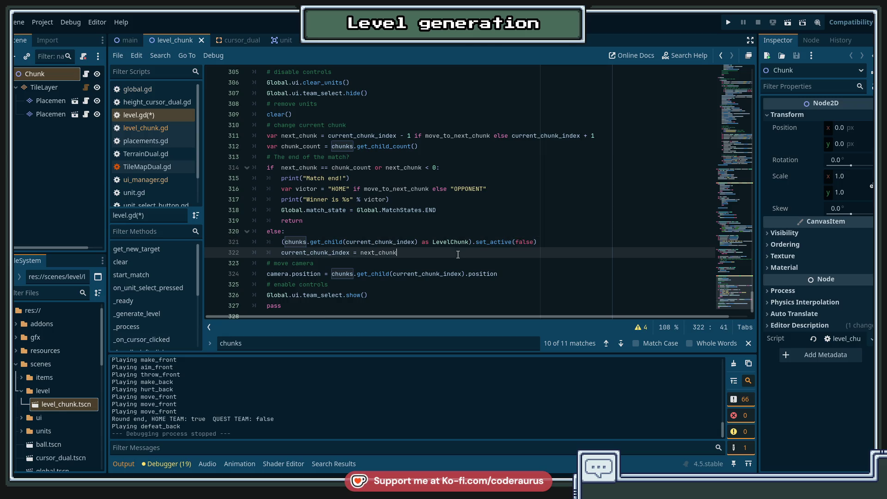
key("Up")
key("End")
key("shift+Home")
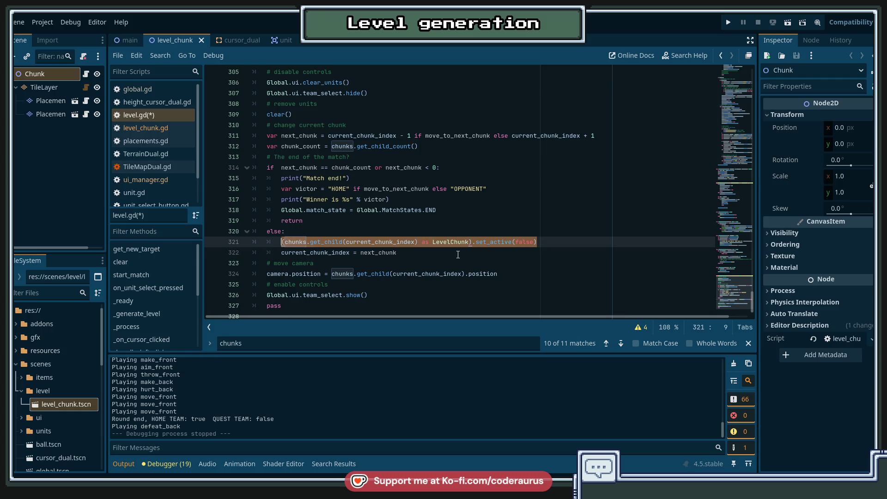
key("ctrl+c")
key("Down")
key("End")
key("Return")
key("ctrl+v")
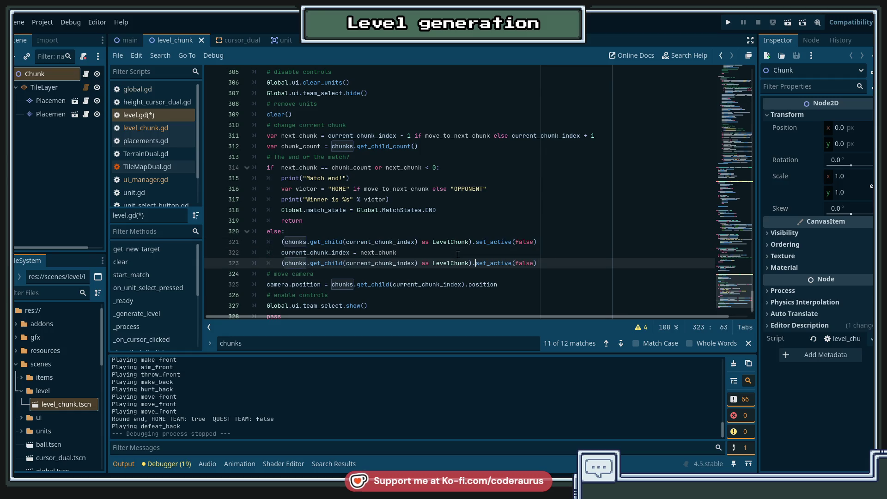
key("BackSpace")
key("BackSpace")
key("BackSpace")
type("true")
key("ctrl+s")
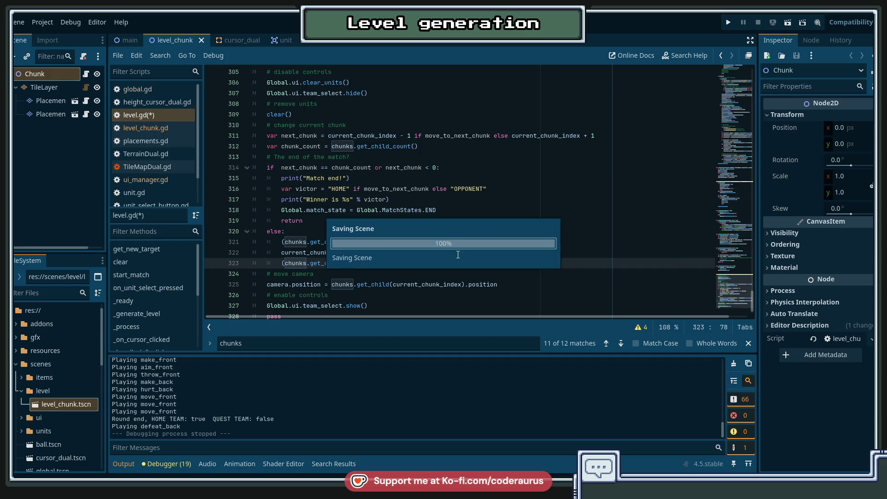
Open the LevelChunk class definition in level_chunk.gd.
left_click(492, 242)
left_click(450, 242, "ctrl")
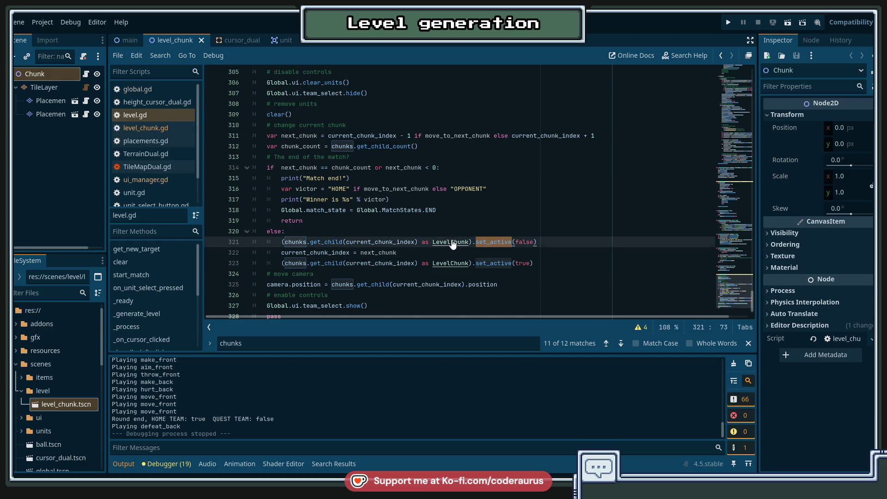
scroll(398, 197, "down", 4)
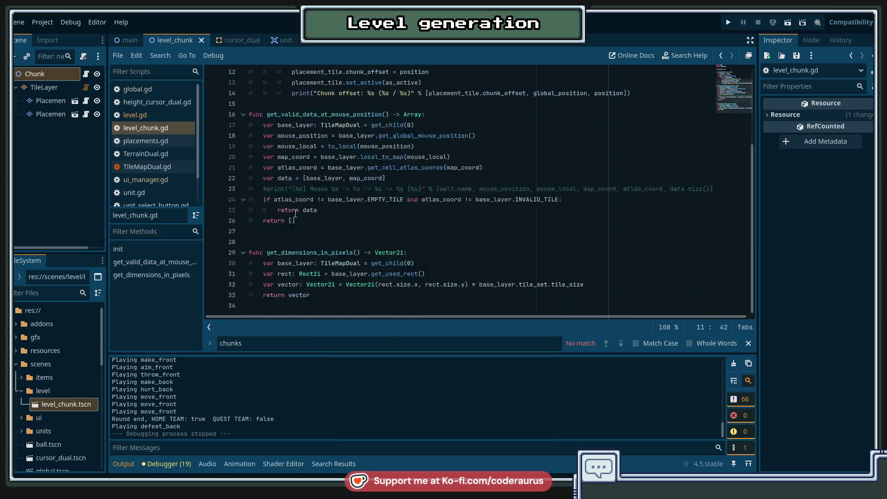
Append a stub func set_active(going_active: bool) -> void: with a pass body and save.
left_click(282, 252)
scroll(283, 252, "up", 3)
scroll(286, 255, "down", 3)
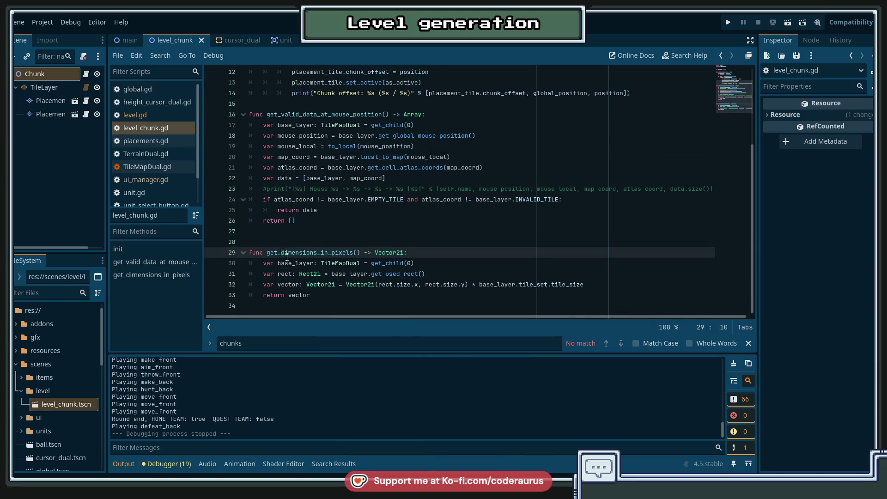
left_click(253, 304)
key("Return")
key("Return")
type("func")
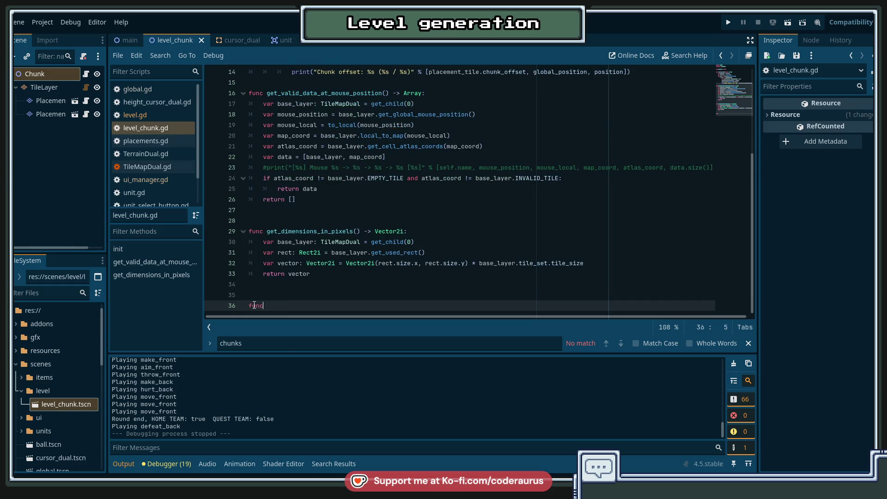
type(" set_active(going")
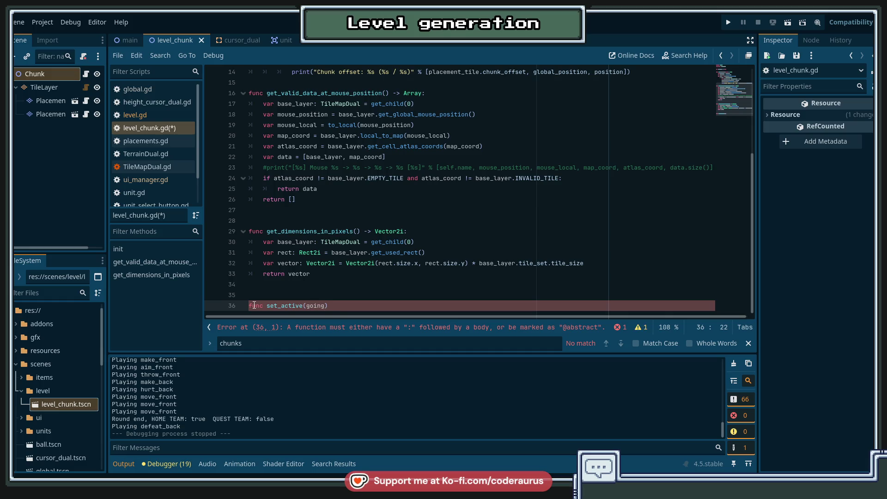
key("BackSpace")
type("g_active")
type(": bool) -")
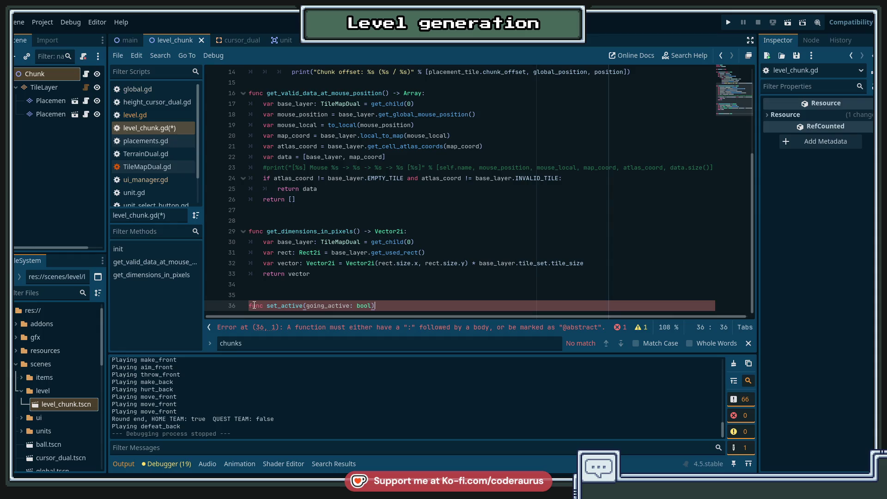
type("> void:")
key("Return")
type("pass")
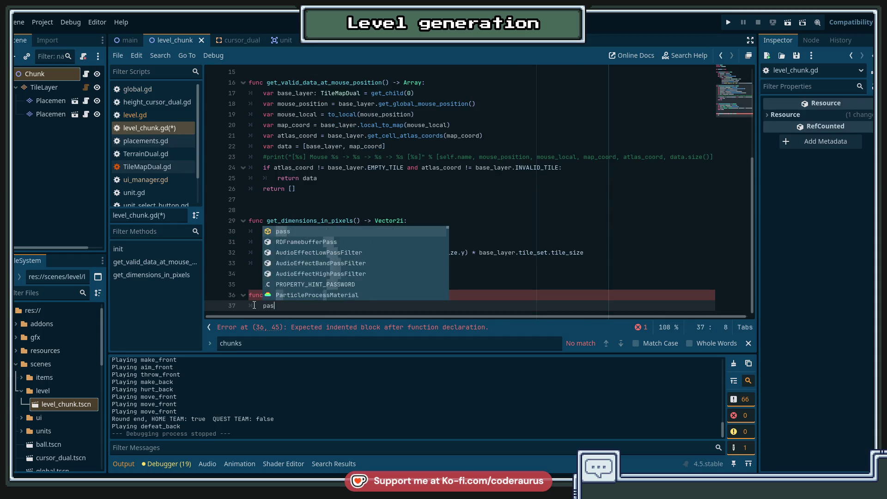
key("ctrl+s")
Replace pass with the placement_tile set_active call, using going_active instead of as_active, and save.
scroll(290, 144, "up", 4)
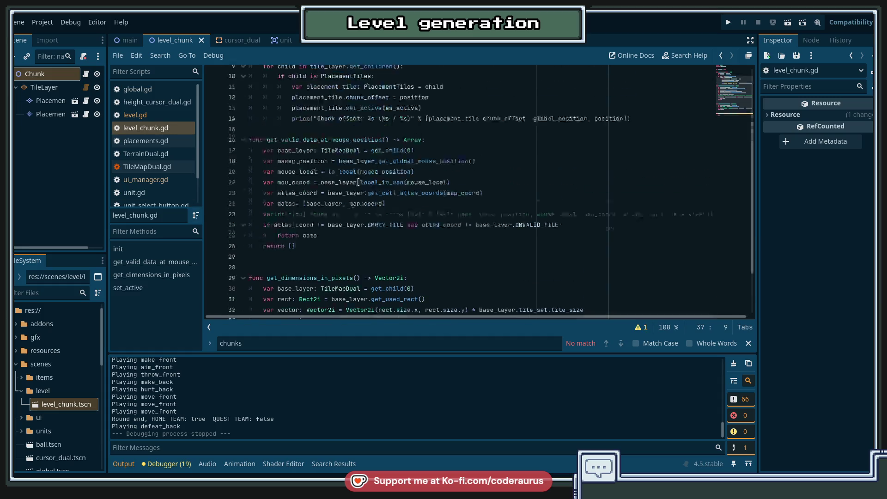
left_click(290, 144)
left_click(270, 114)
left_click(278, 189)
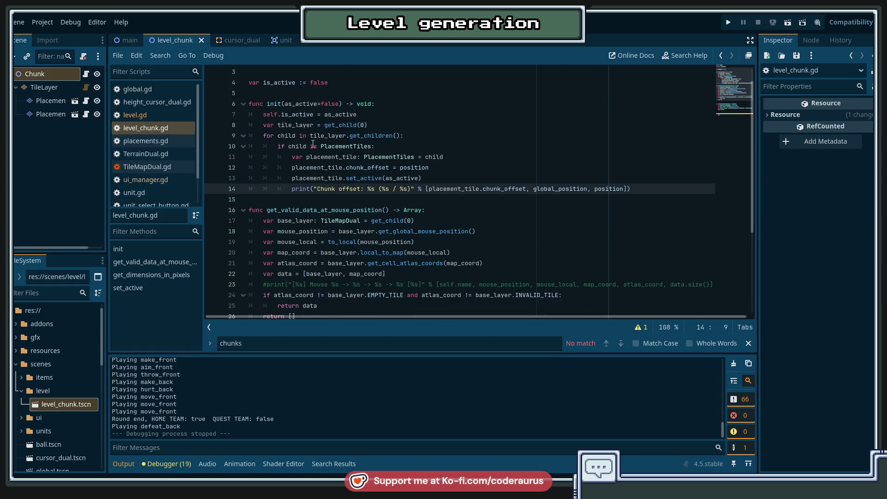
left_click(289, 179)
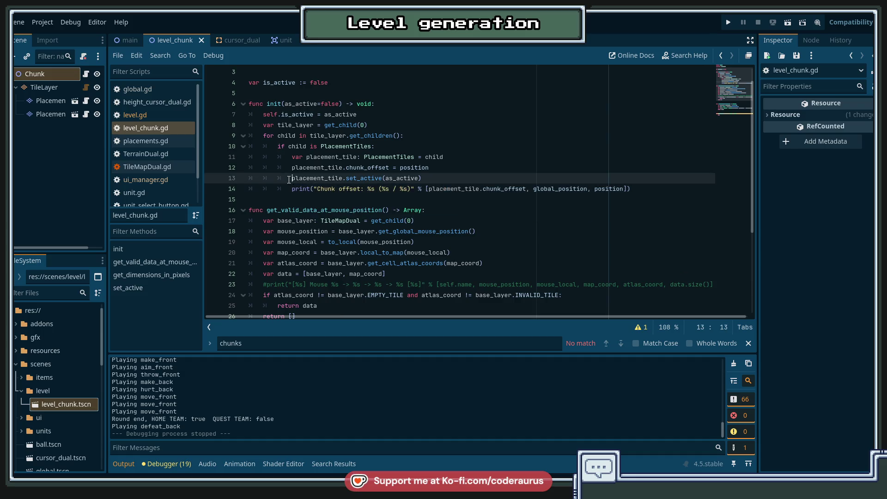
left_click(430, 181)
scroll(337, 277, "down", 4)
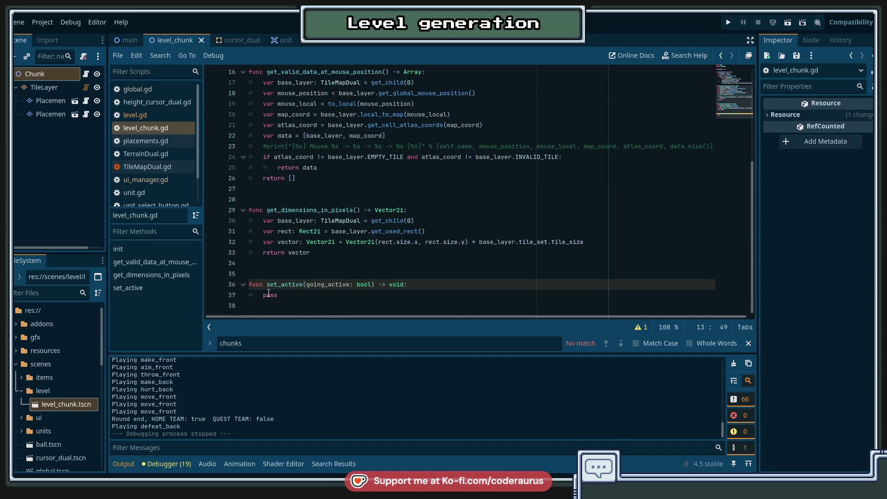
double_click(268, 295)
key("ctrl+v")
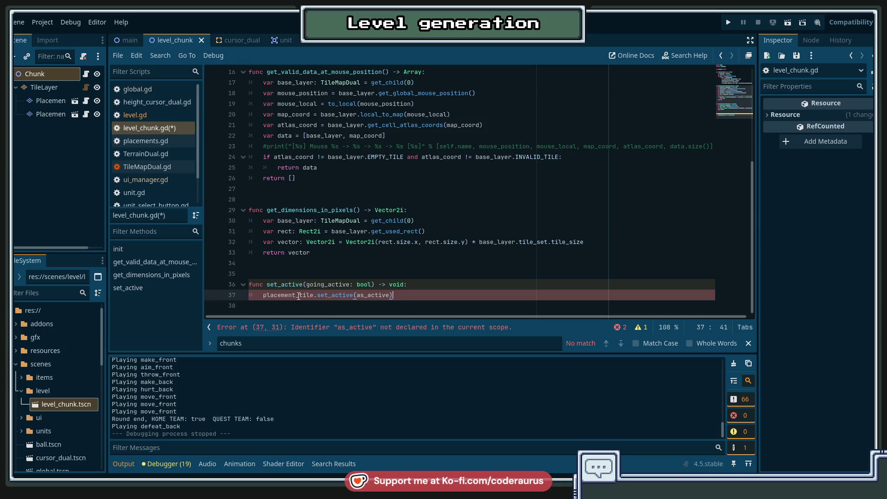
double_click(329, 284)
double_click(374, 296)
key("ctrl+v")
key("ctrl+s")
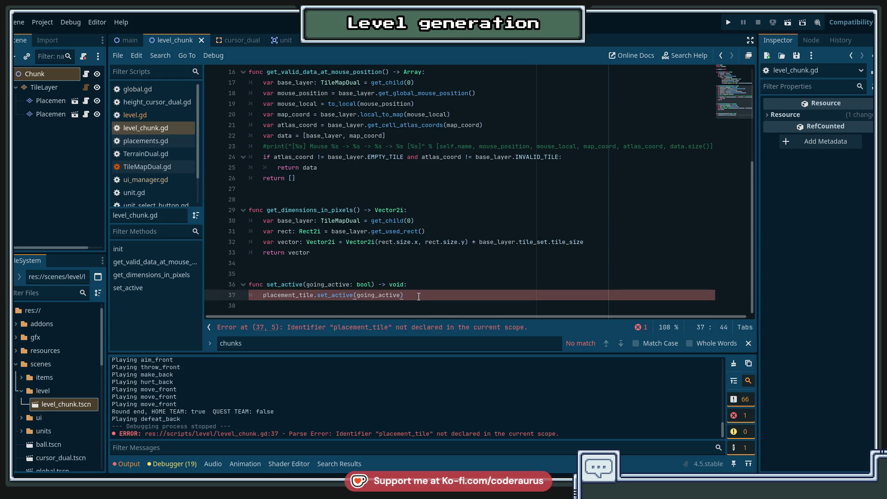
Swap the body for the init's PlacementTiles child loop, dropping chunk_offset and passing going_active.
double_click(289, 295)
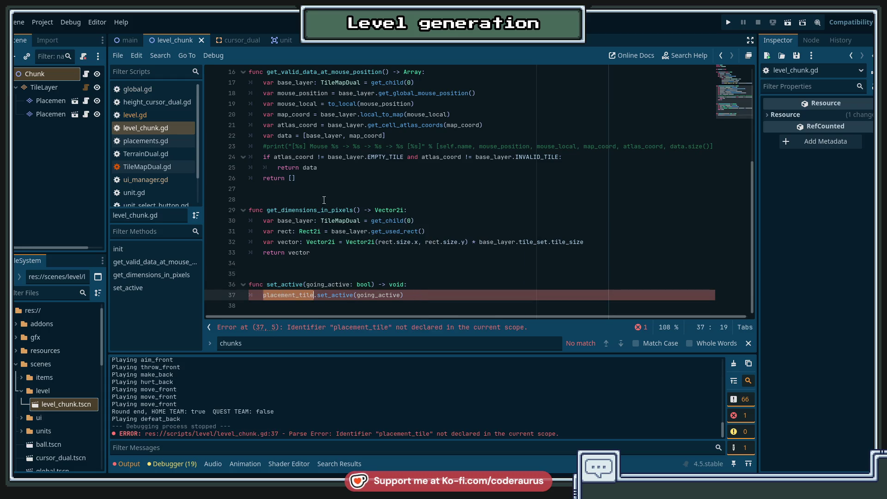
scroll(322, 178, "up", 4)
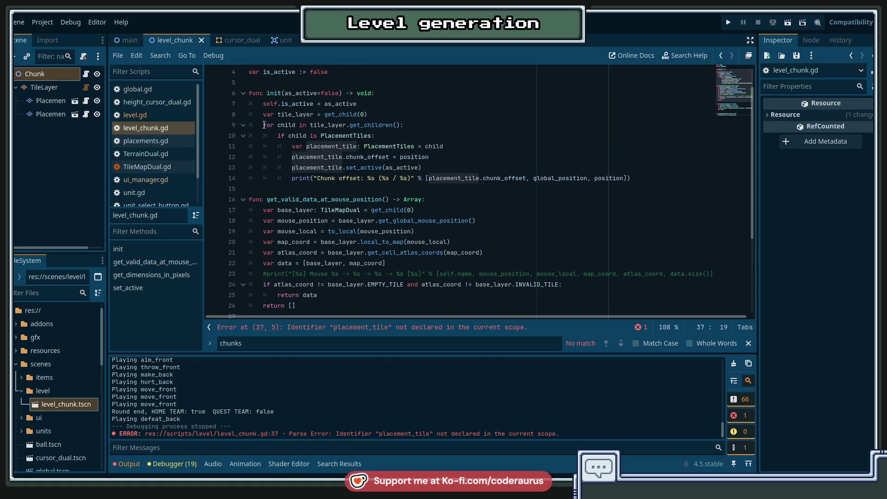
mouse_move(264, 125)
left_mouse_down()
mouse_move(360, 156)
mouse_move(438, 167)
left_mouse_up()
scroll(299, 284, "down", 4)
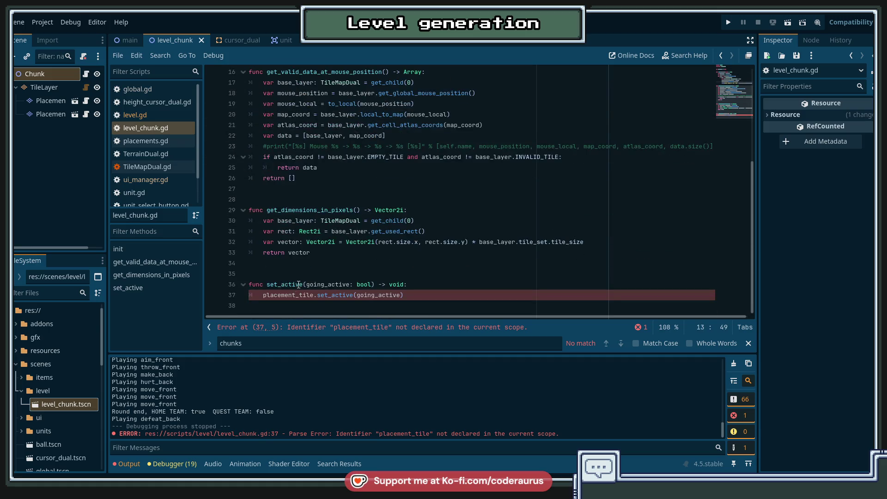
triple_click(323, 295)
key("ctrl+v")
left_click(455, 292)
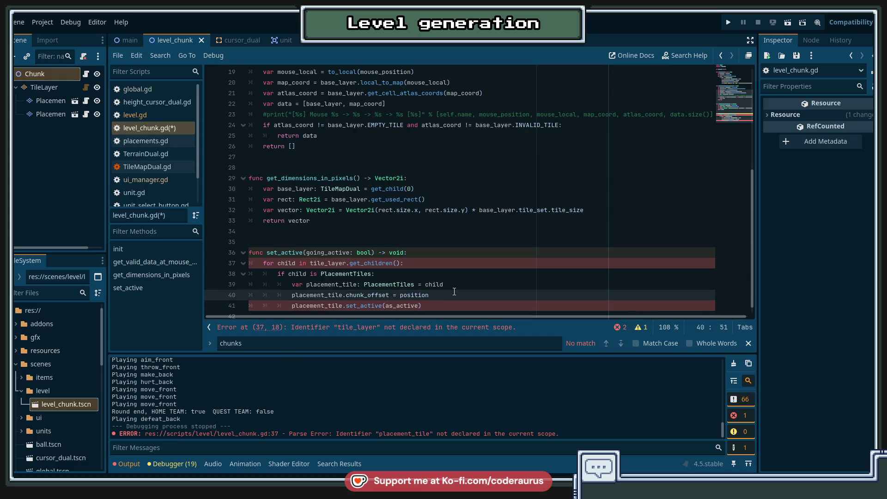
key("ctrl+shift+k")
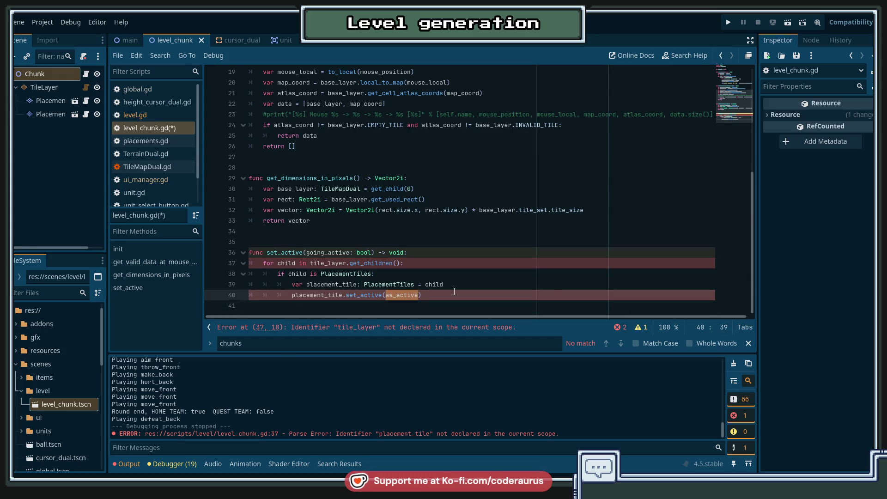
type("going")
key("Return")
key("Up")
key("Up")
key("Up")
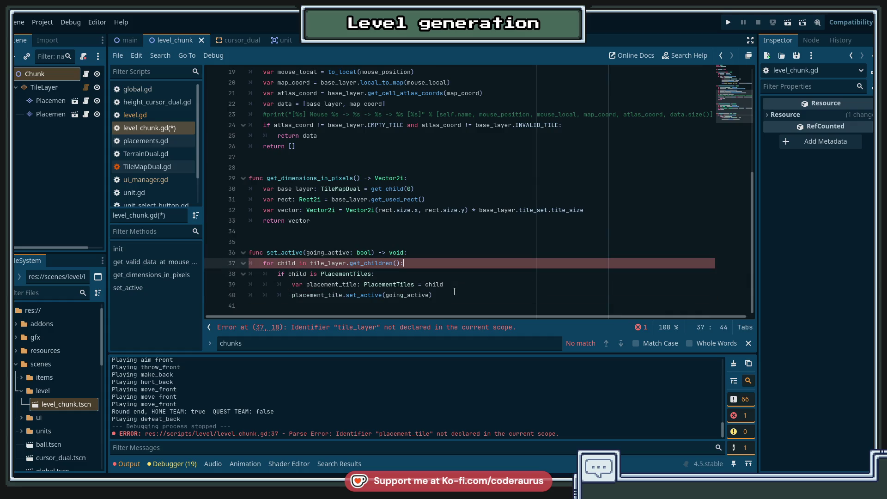
Copy the is_active and tile_layer lines from init to the top of set_active.
scroll(460, 271, "up", 6)
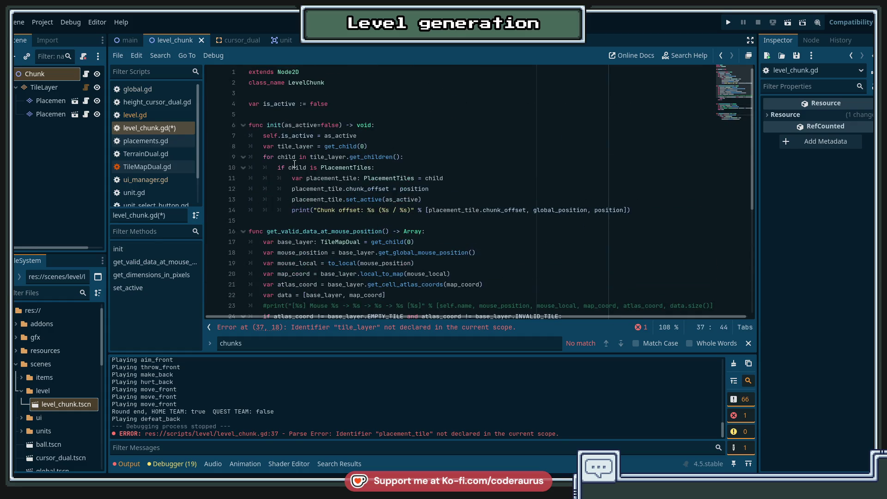
left_click_drag(263, 146, 369, 146)
scroll(456, 255, "down", 6)
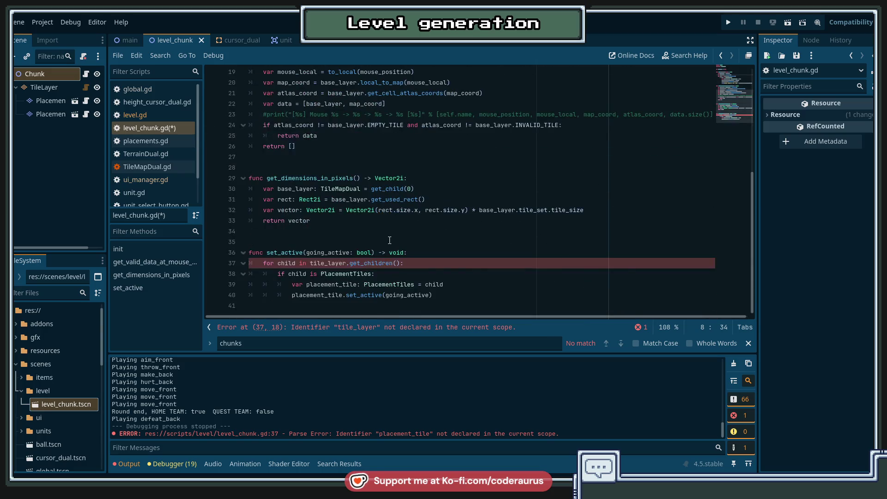
left_click(456, 255)
scroll(456, 255, "up", 6)
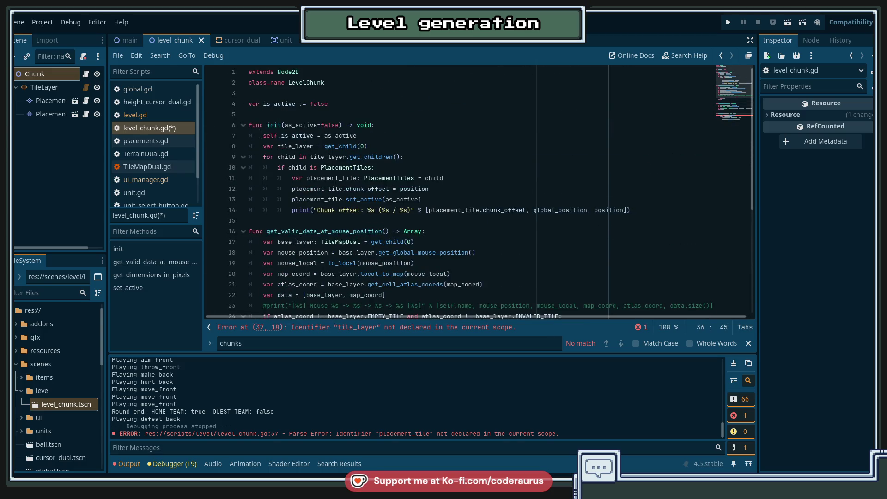
left_click_drag(260, 135, 369, 146)
scroll(448, 287, "down", 6)
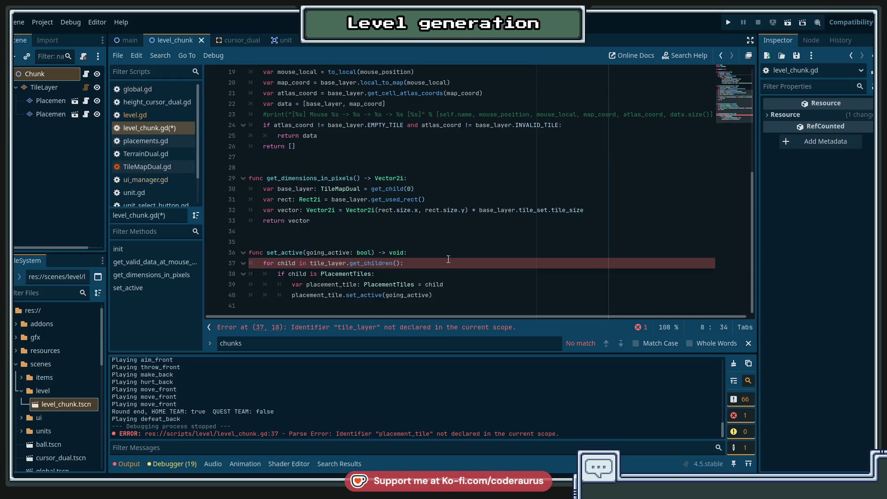
left_click(446, 255)
key("Return")
key("ctrl+v")
key("Up")
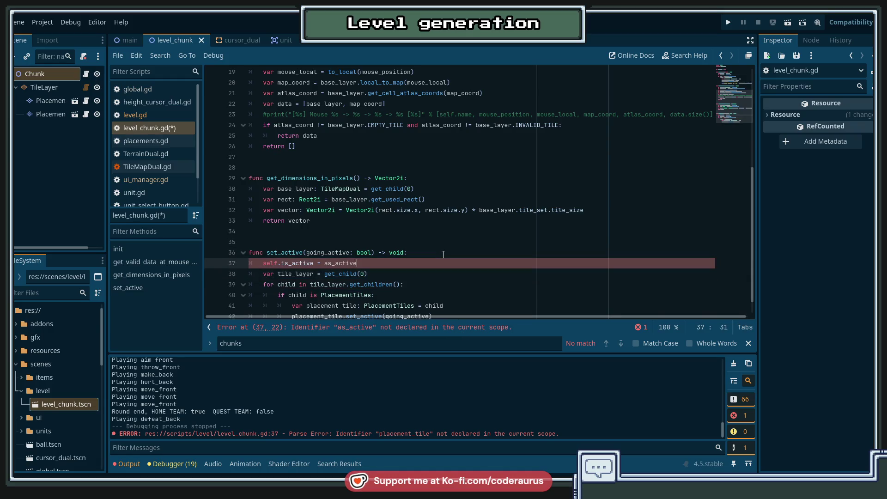
Make the is_active assignment use going_active and save level_chunk.gd.
key("ctrl+BackSpace")
type("going")
key("Return")
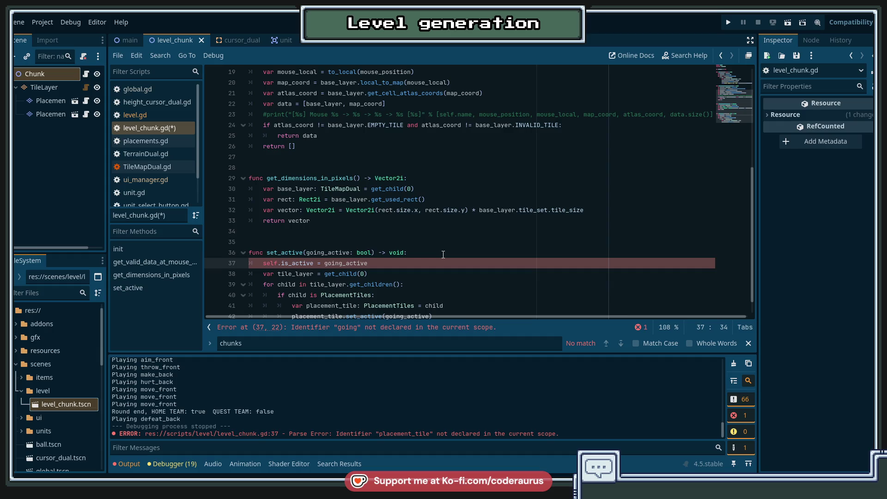
key("Down")
key("Down")
key("Down")
key("ctrl+s")
scroll(451, 256, "down", 1)
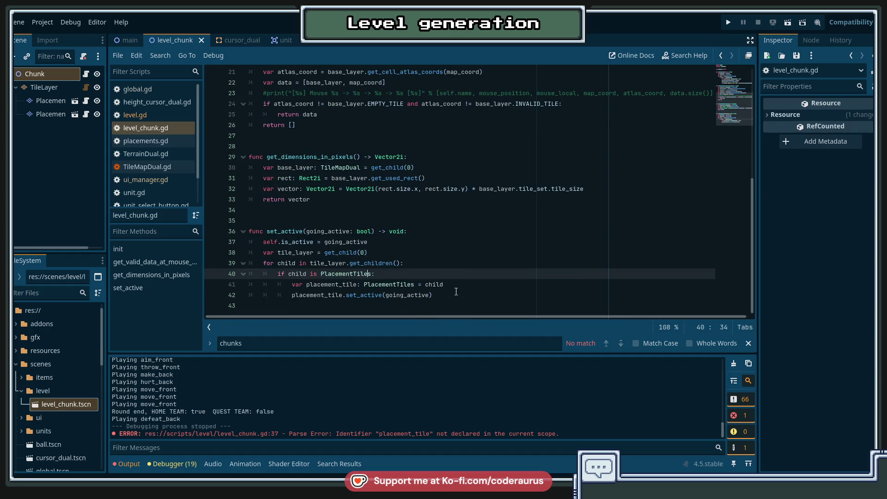
left_click(456, 292)
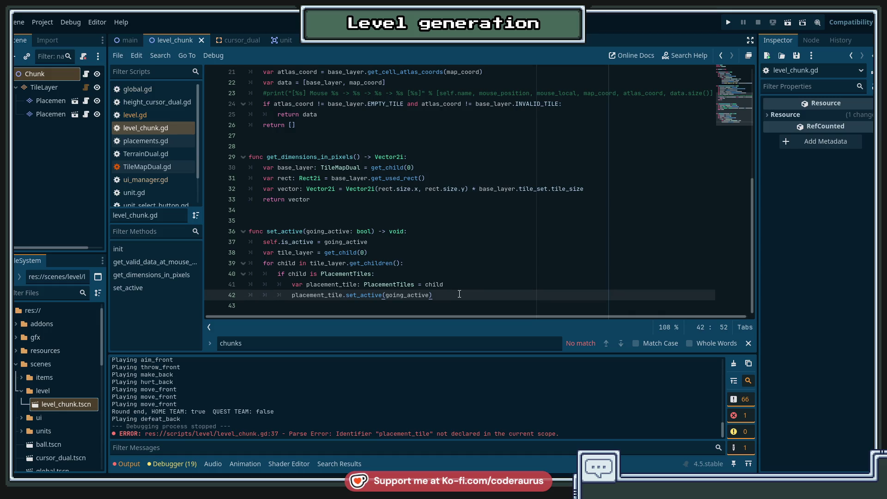